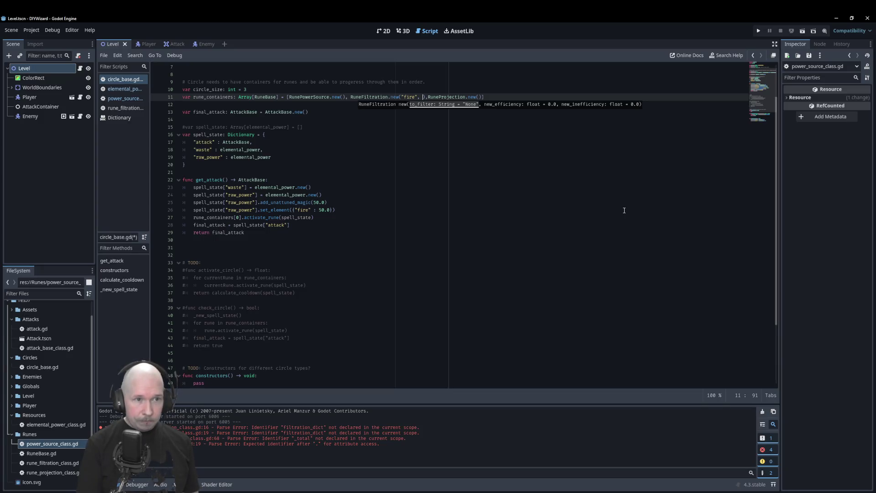
- Pass 0.8 and 0.2 after "fire" in line 11's RuneFiltration.new() call
{"action": "type", "text": "0.8"}
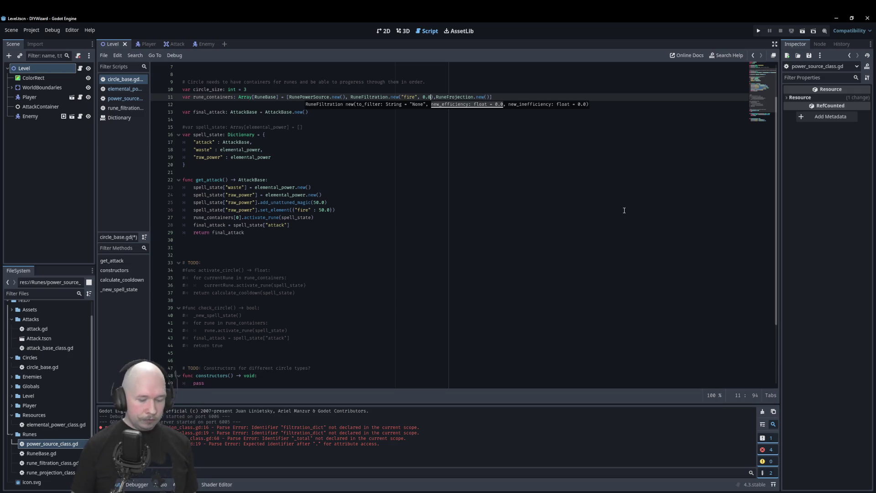
{"action": "type", "text": ", "}
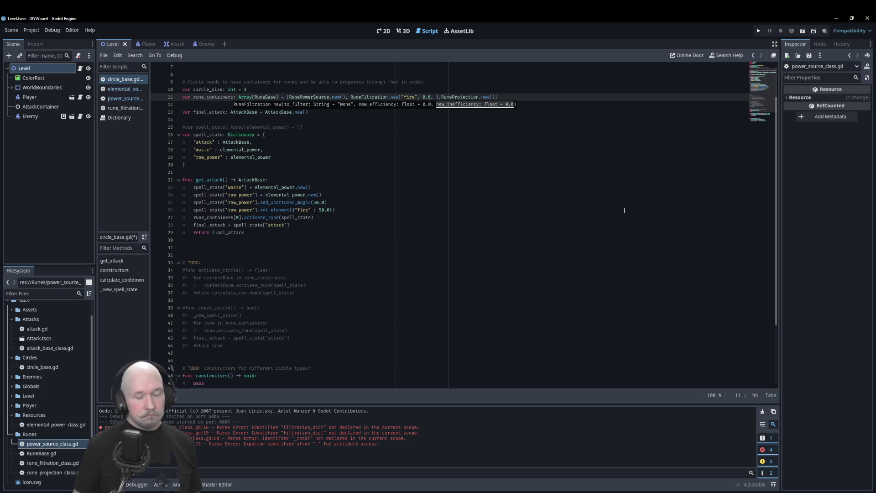
{"action": "type", "text": "0.2"}
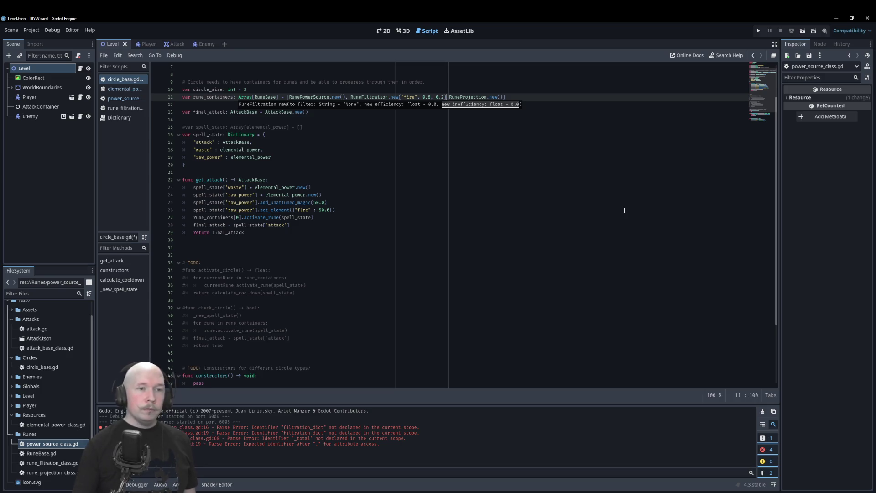
{"action": "left_click", "coordinate": [549, 178]}
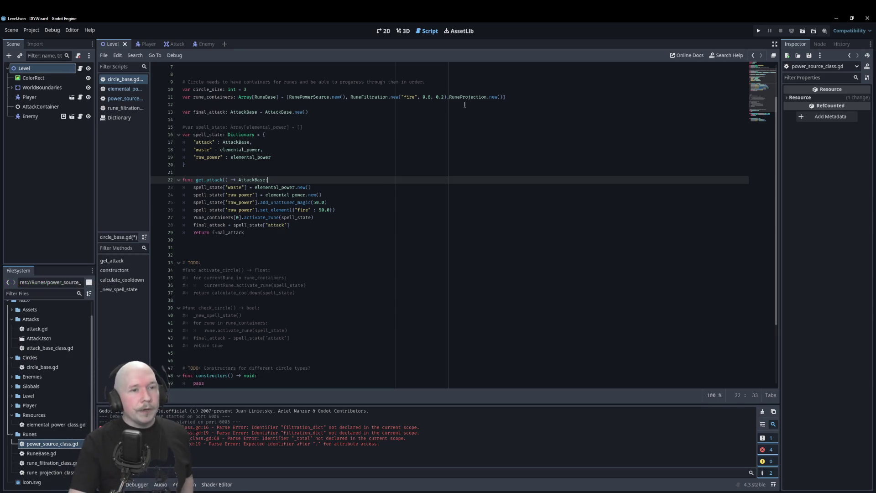
{"action": "left_click", "coordinate": [450, 96]}
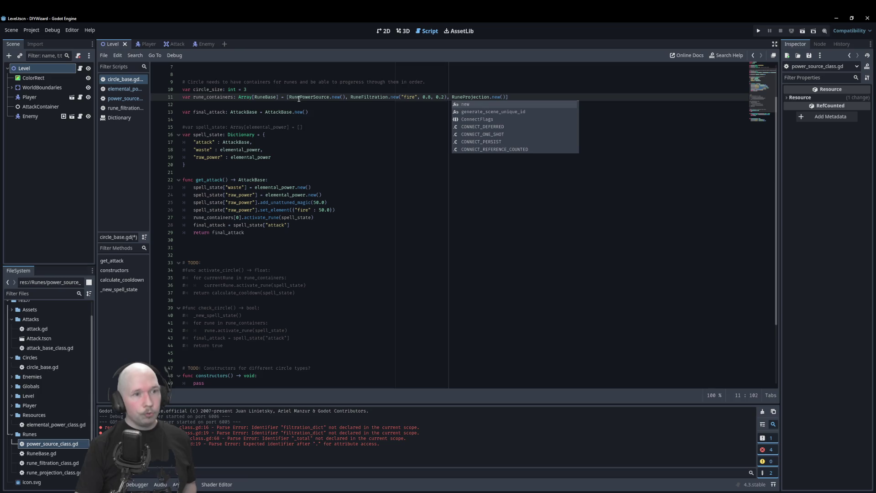
{"action": "left_click", "coordinate": [395, 131]}
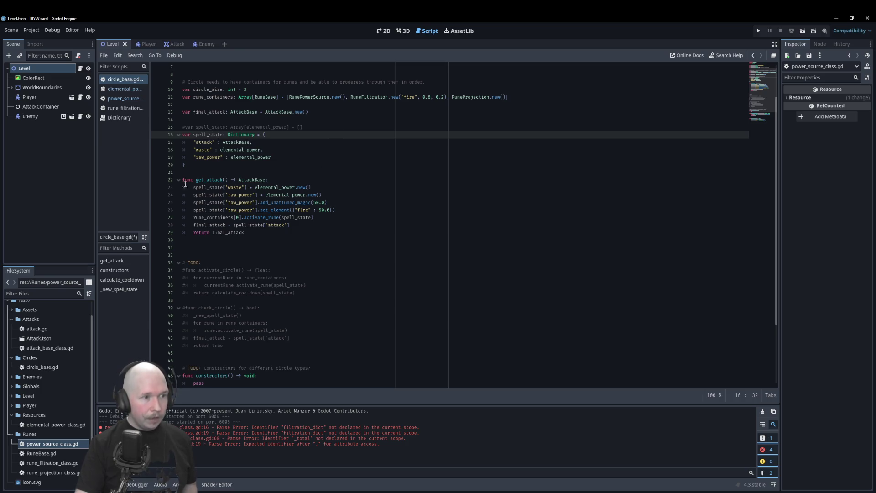
{"action": "left_click", "coordinate": [331, 173]}
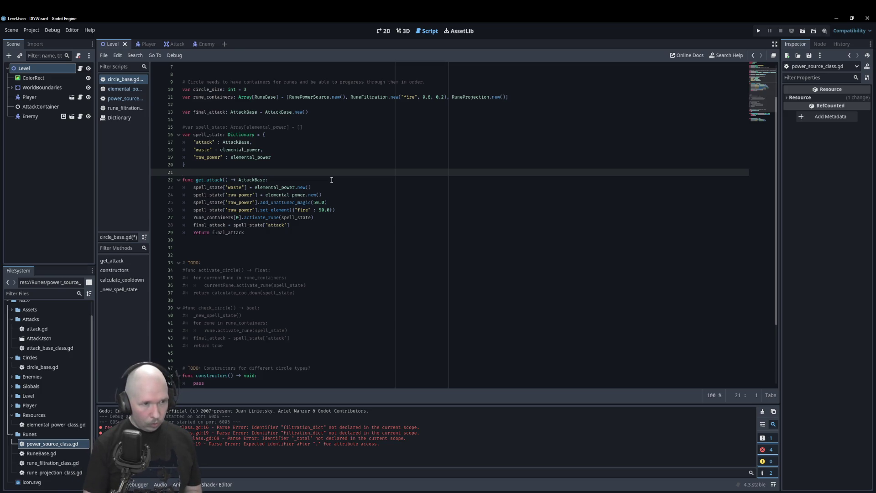
- Add the header func check_circle() -> AttackBase: above get_attack
{"action": "key", "text": "Return"}
{"action": "key", "text": "Return"}
{"action": "key", "text": "Up"}
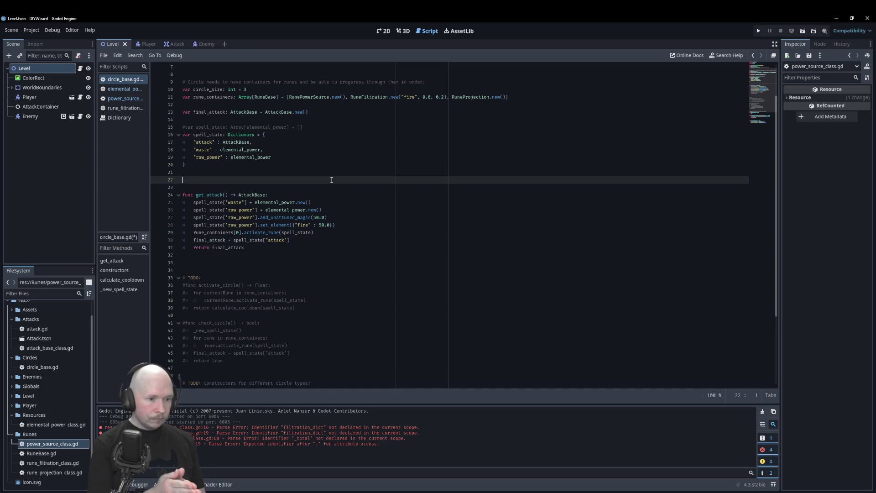
{"action": "type", "text": "func "}
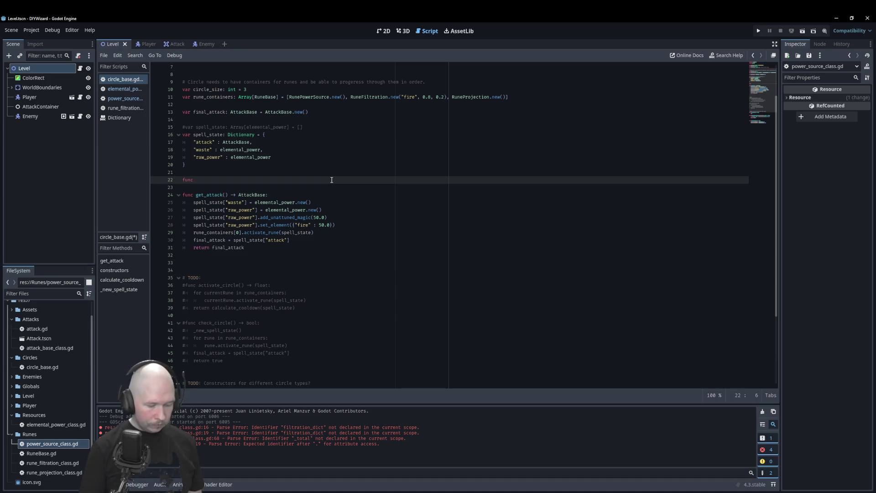
{"action": "type", "text": "che"}
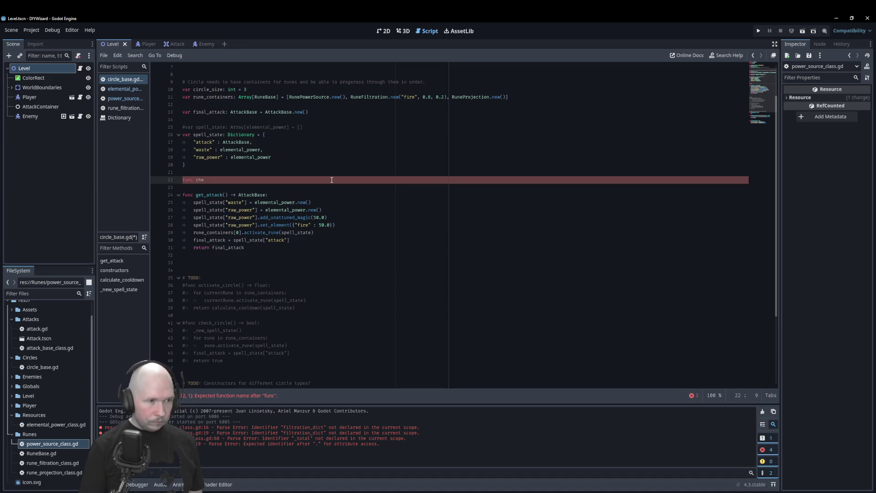
{"action": "type", "text": "ck_circle() -> A"}
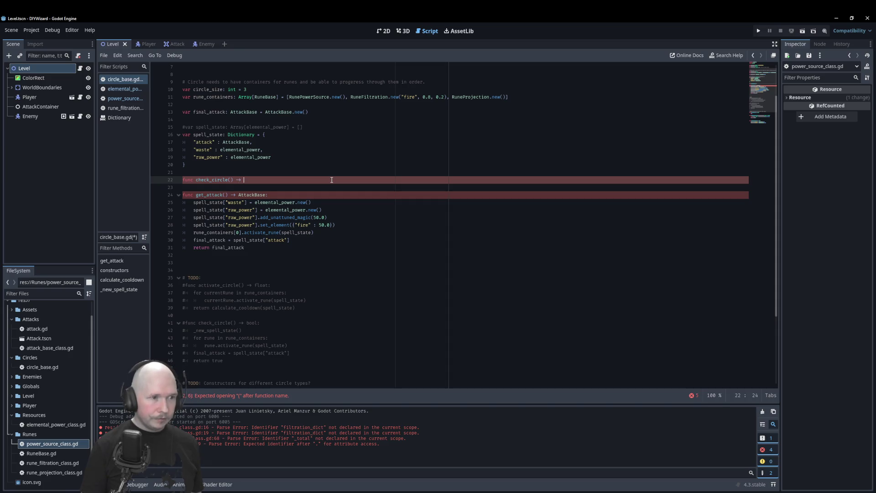
{"action": "type", "text": "ttack"}
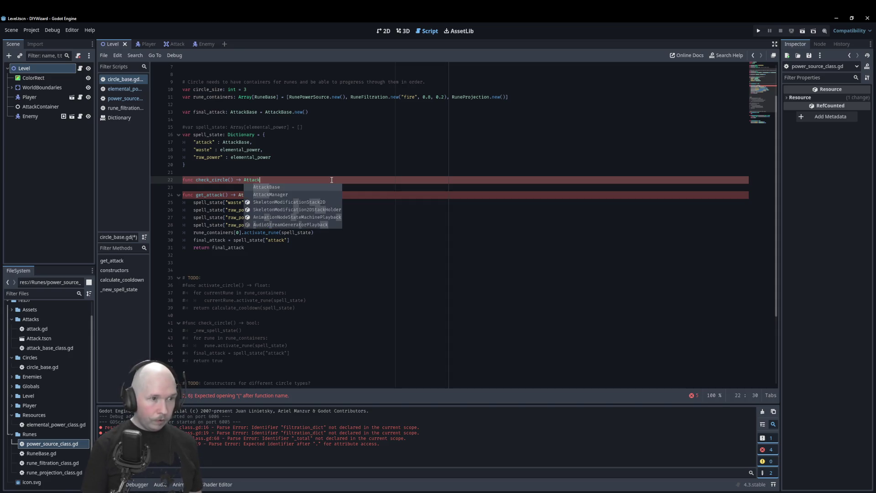
{"action": "key", "text": "Return"}
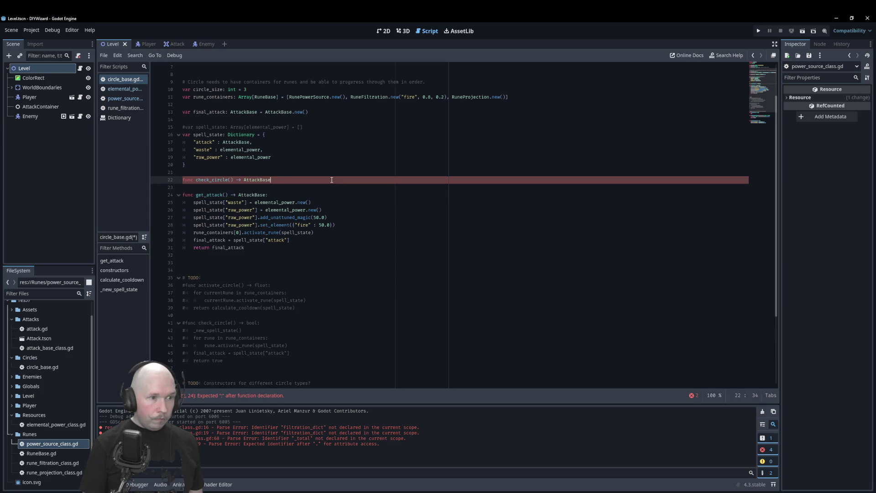
{"action": "type", "text": ":"}
- Give check_circle an indented body that returns final_attack
{"action": "key", "text": "Return"}
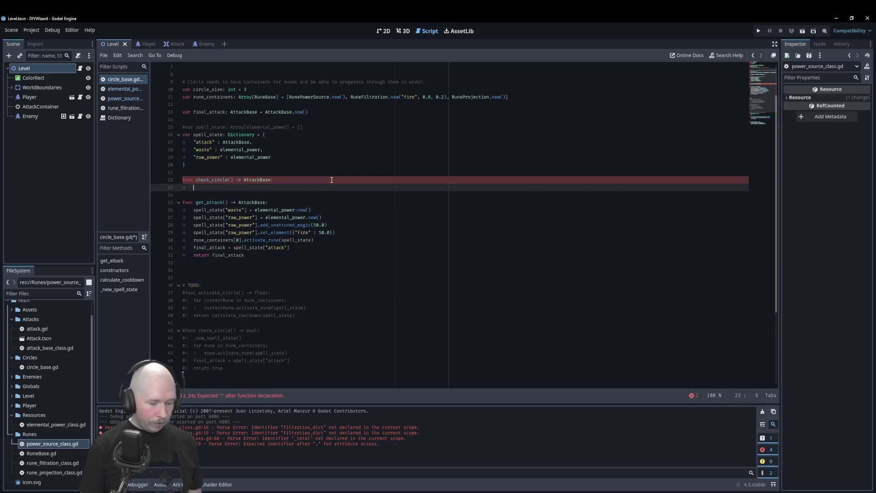
{"action": "type", "text": "retu"}
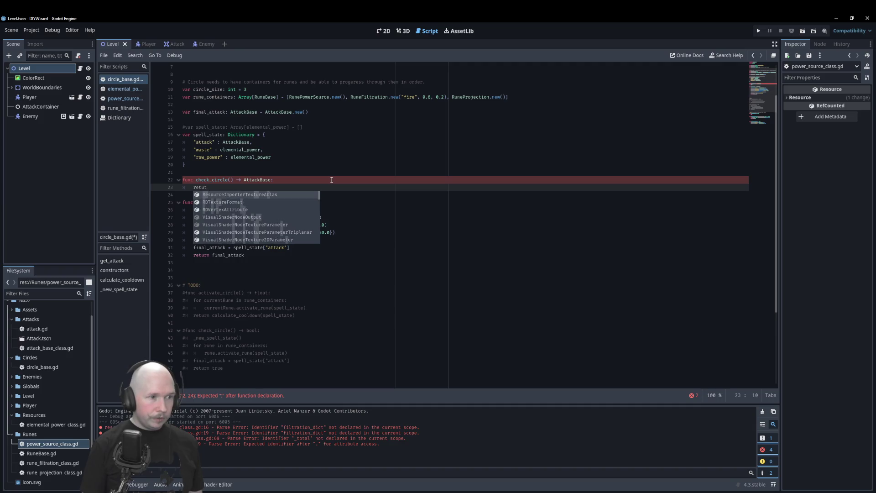
{"action": "key", "text": "Return"}
{"action": "type", "text": "fina"}
{"action": "key", "text": "Return"}
{"action": "left_click", "coordinate": [332, 180]}
{"action": "key", "text": "Return"}
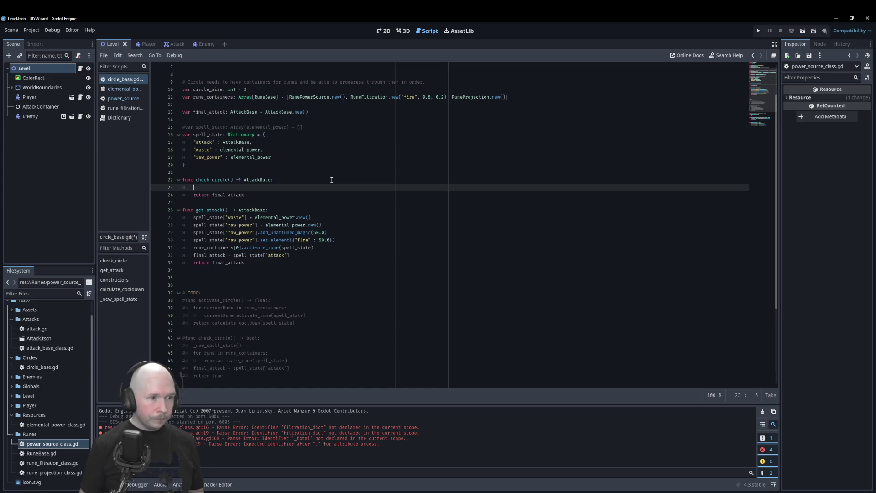
{"action": "left_click", "coordinate": [332, 180]}
- Add func reset_spell_spate() -> void: setting spell_state["attack"] = AttackBase.new()
{"action": "key", "text": "ctrl+shift+Return"}
{"action": "key", "text": "ctrl+shift+Return"}
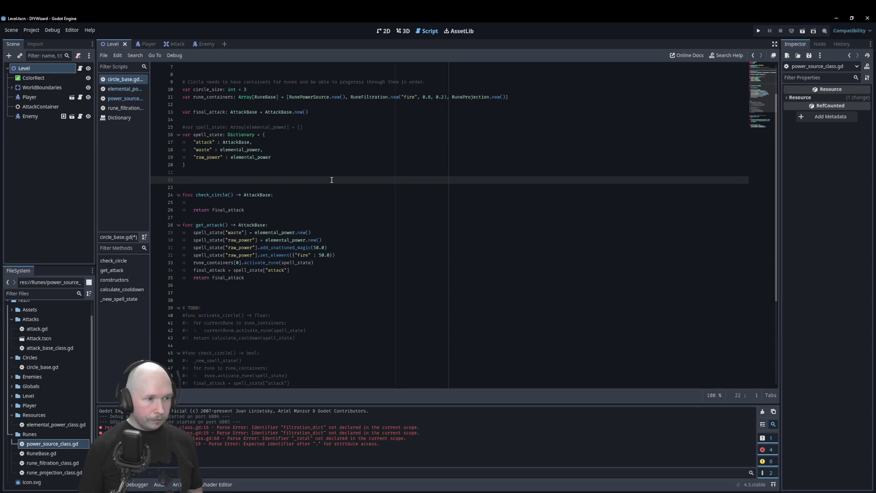
{"action": "type", "text": "func "}
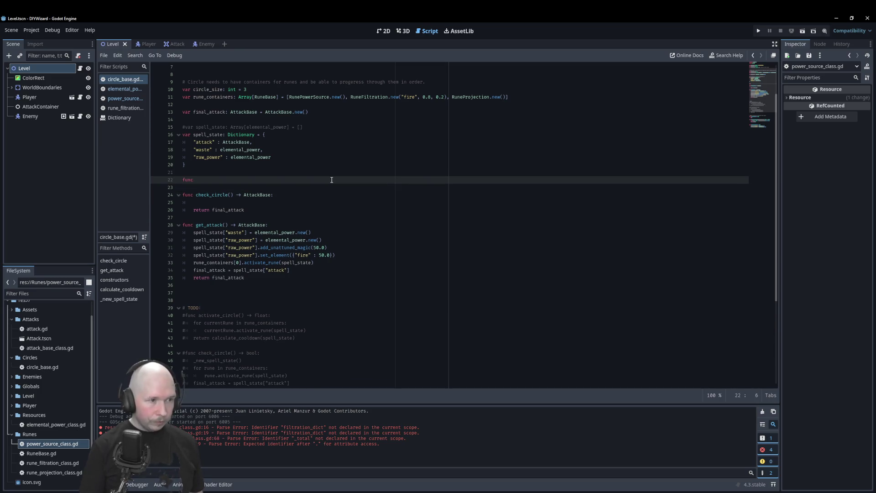
{"action": "type", "text": "reset"}
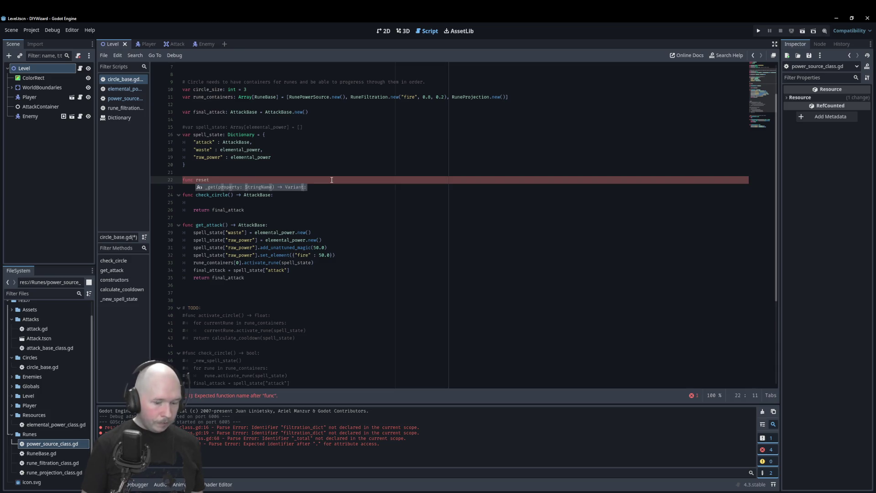
{"action": "type", "text": "_spell_spate() -> "}
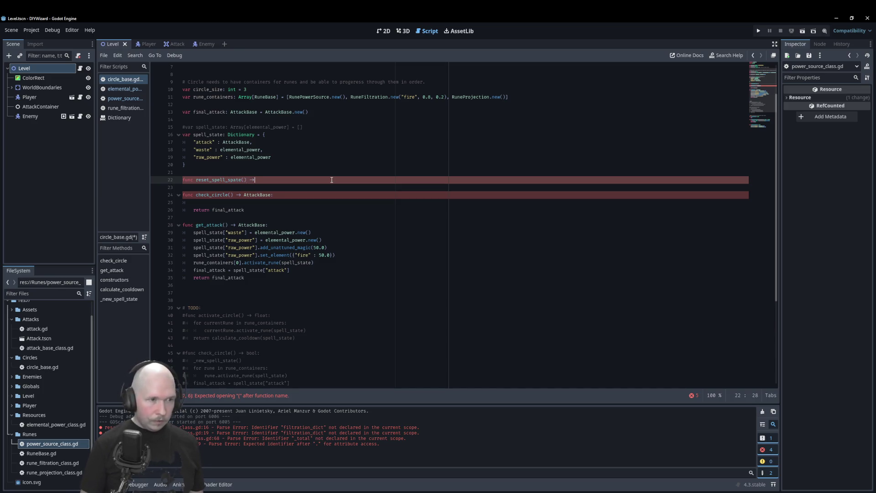
{"action": "type", "text": "void:"}
{"action": "key", "text": "Return"}
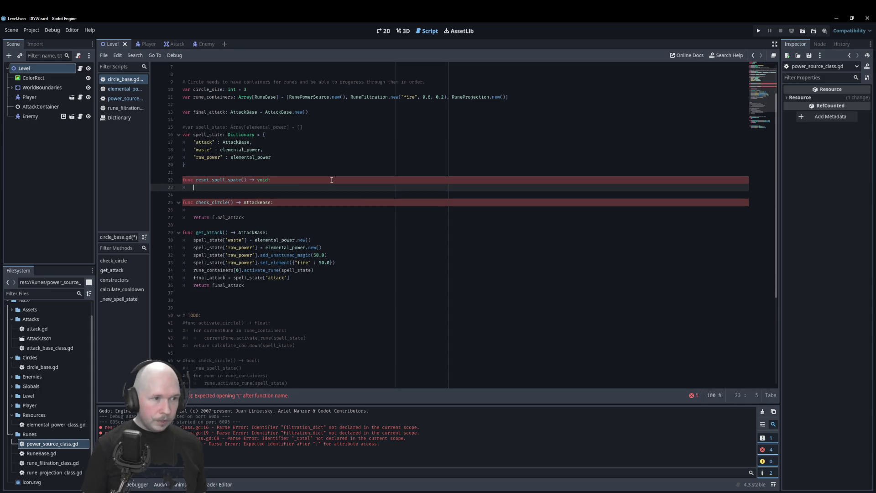
{"action": "type", "text": "spell"}
{"action": "key", "text": "Return"}
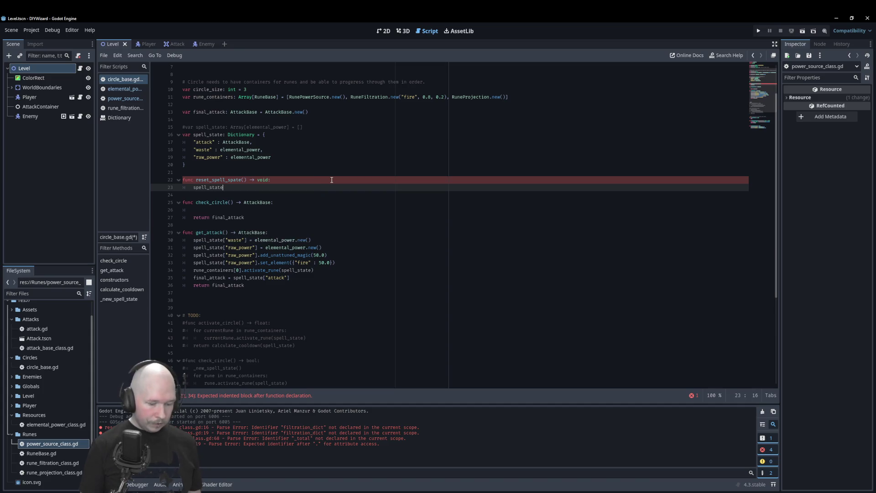
{"action": "type", "text": "\"attack\"]"}
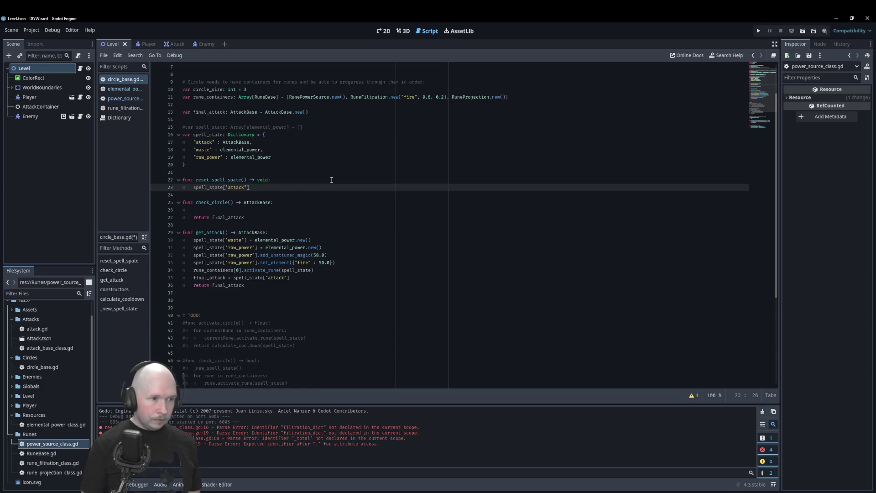
{"action": "type", "text": " = "}
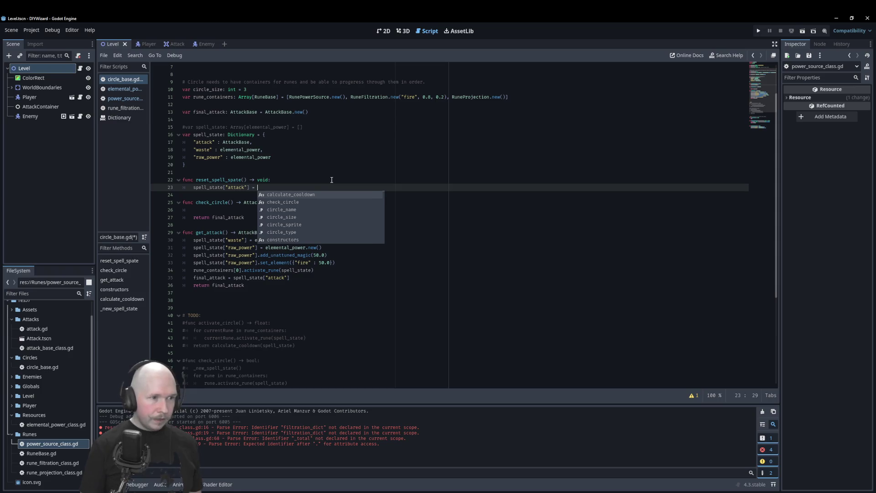
{"action": "type", "text": "Atta"}
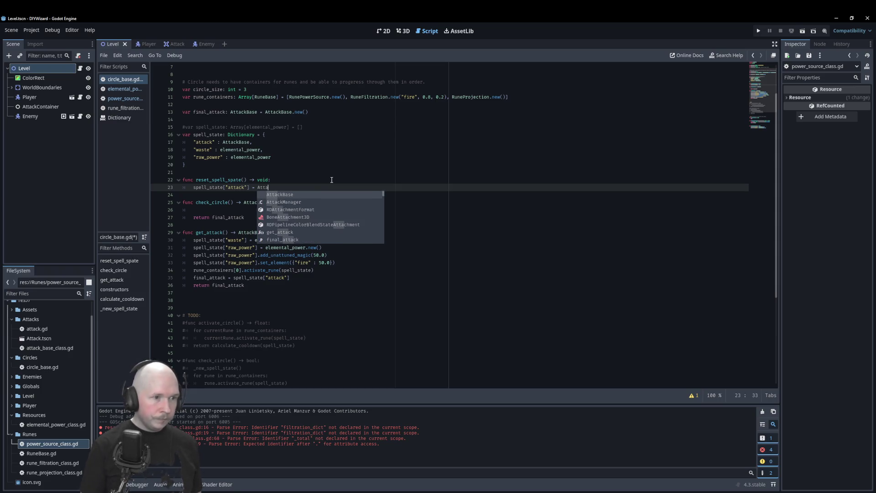
{"action": "key", "text": "Return"}
{"action": "type", "text": "e.ne"}
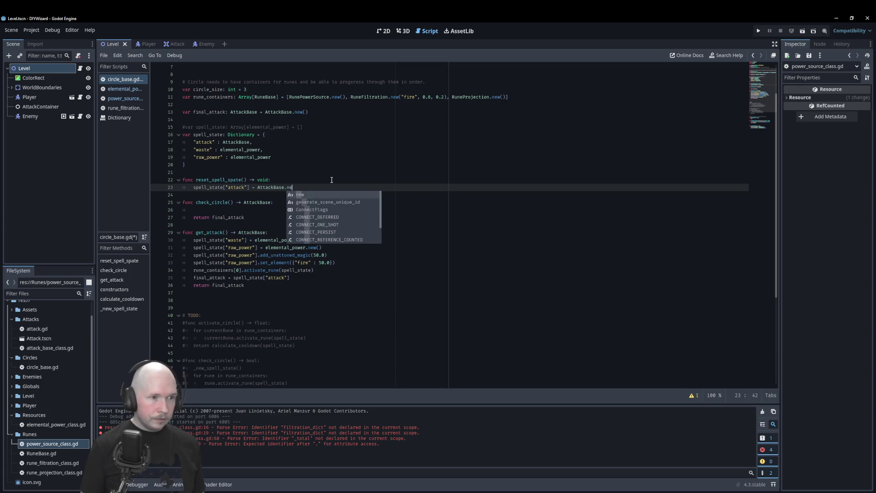
{"action": "key", "text": "Return"}
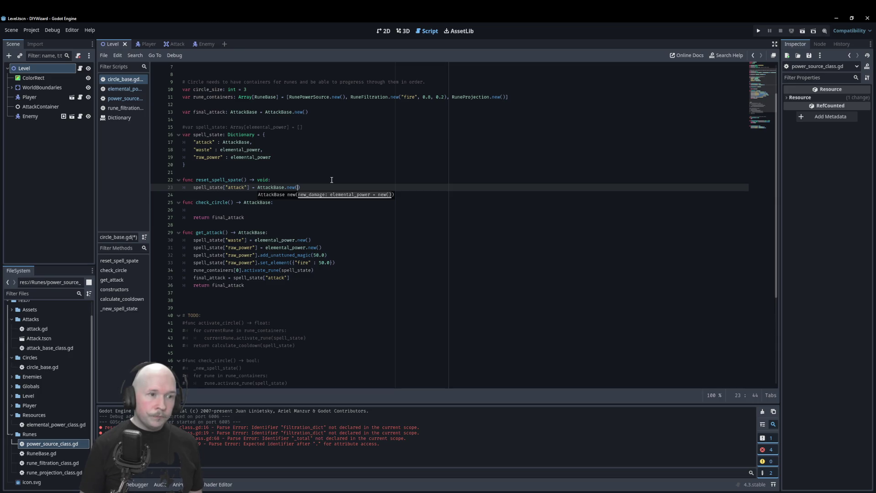
{"action": "type", "text": ")"}
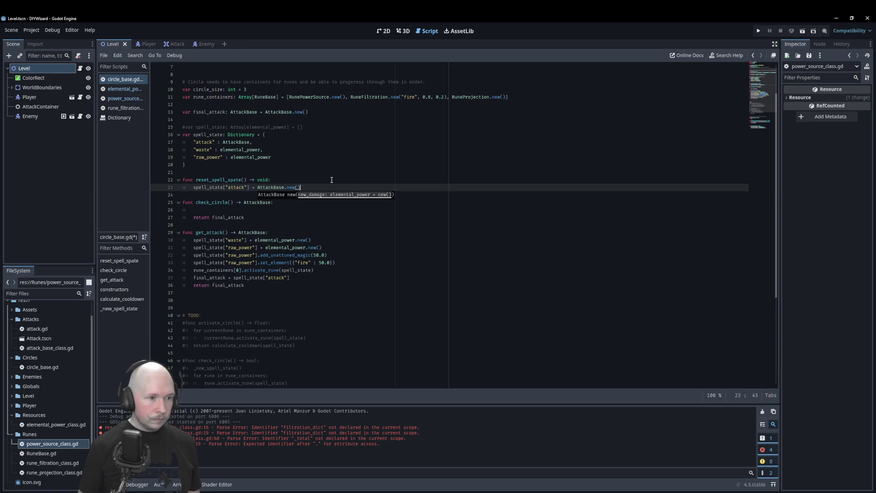
- Duplicate that line for "waste" and "raw_power", each assigned elemental_power.new()
{"action": "key", "text": "ctrl+shift+d"}
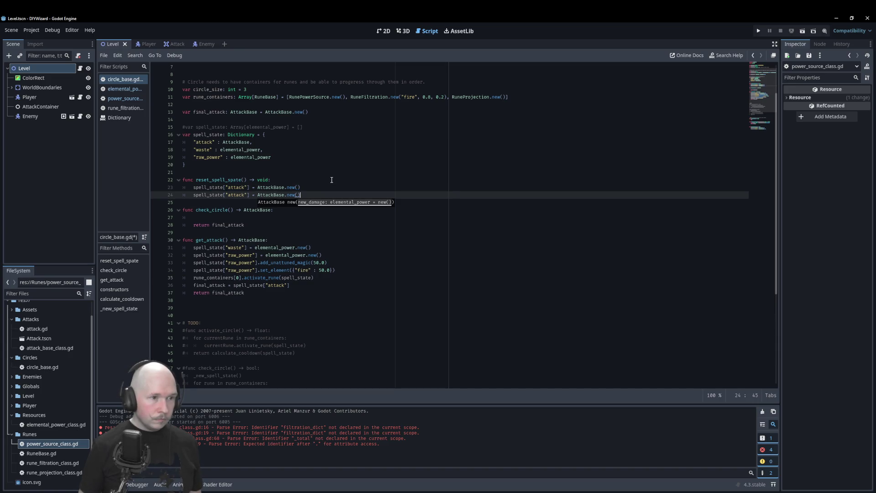
{"action": "key", "text": "BackSpace"}
{"action": "key", "text": "BackSpace"}
{"action": "key", "text": "BackSpace"}
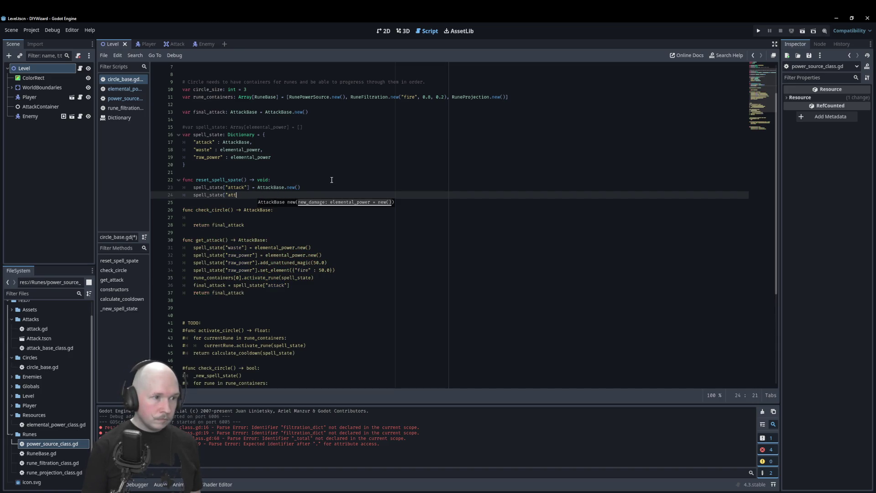
{"action": "type", "text": "waste\"]"}
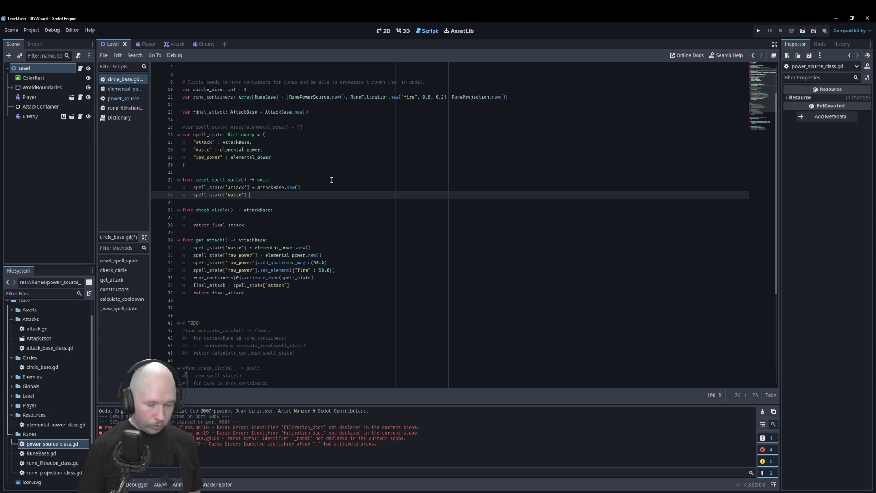
{"action": "type", "text": " = elemental_power"}
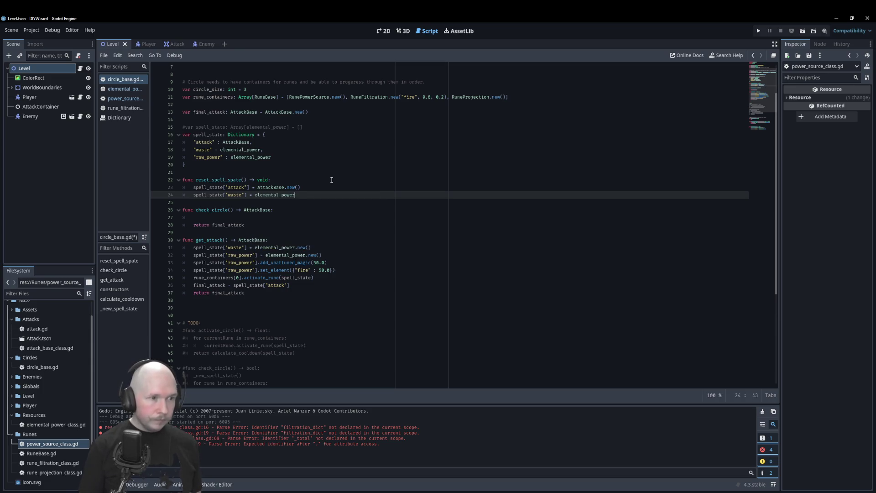
{"action": "type", "text": ".new"}
{"action": "key", "text": "Return"}
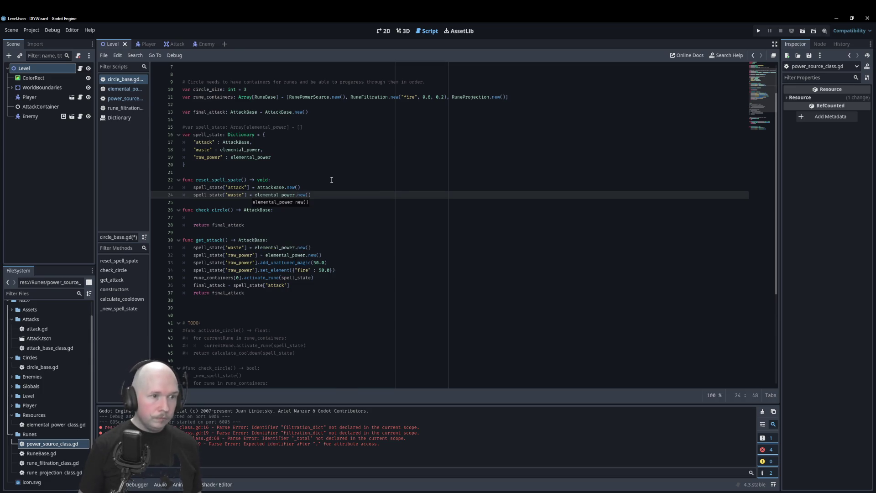
{"action": "key", "text": "ctrl+shift+d"}
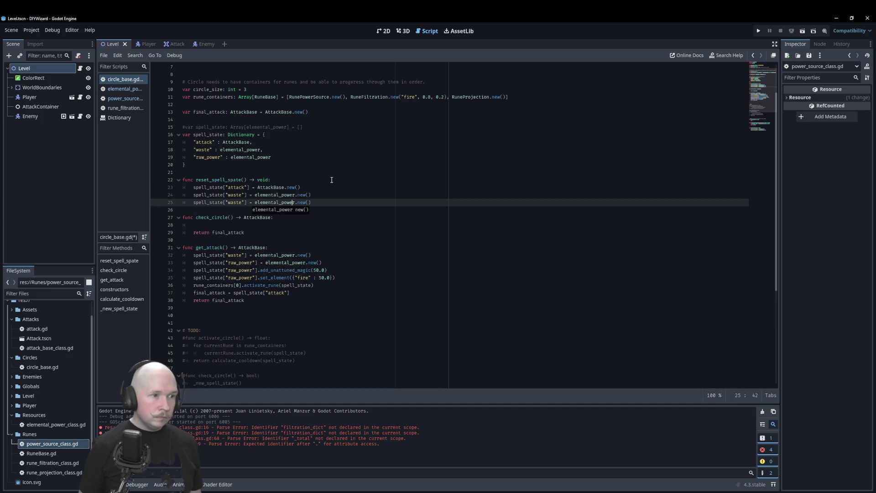
{"action": "key", "text": "BackSpace"}
{"action": "key", "text": "BackSpace"}
{"action": "key", "text": "BackSpace"}
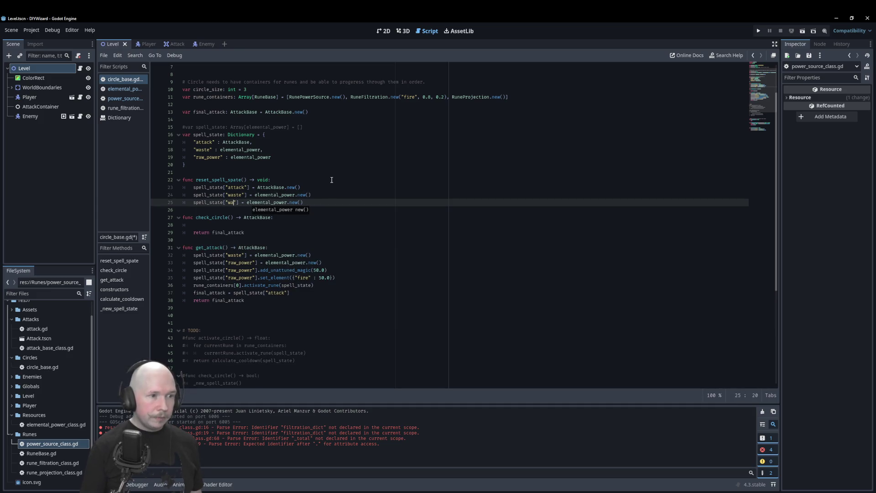
{"action": "type", "text": "raw_powe"}
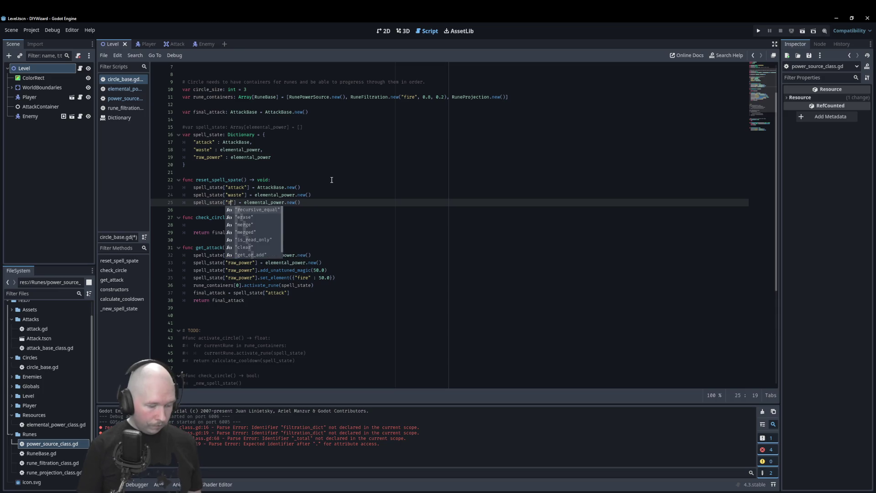
{"action": "type", "text": "r"}
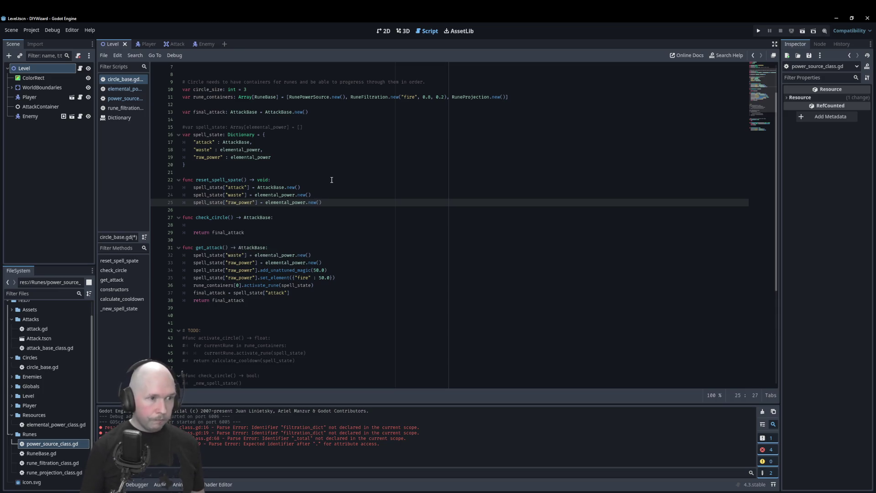
{"action": "key", "text": "Down"}
{"action": "key", "text": "Down"}
{"action": "key", "text": "End"}
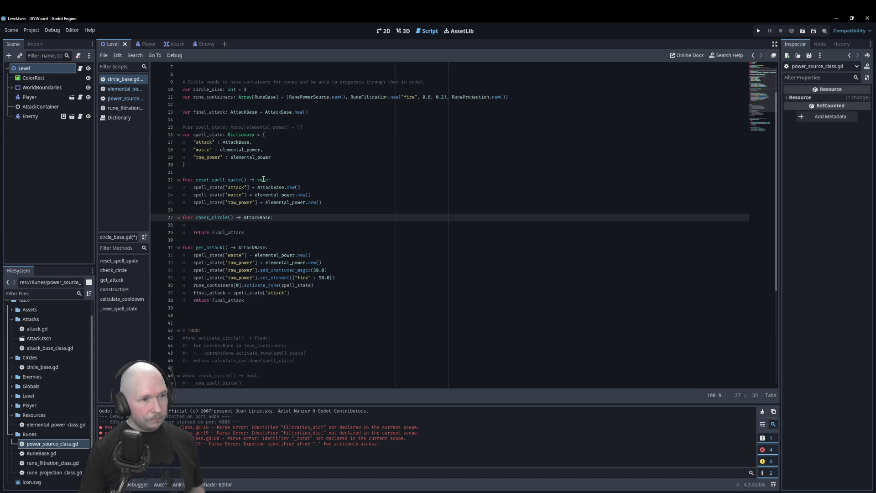
- Call reset_spell_state() inside check_circle and correct the misspelled function definition name
{"action": "left_click", "coordinate": [255, 229]}
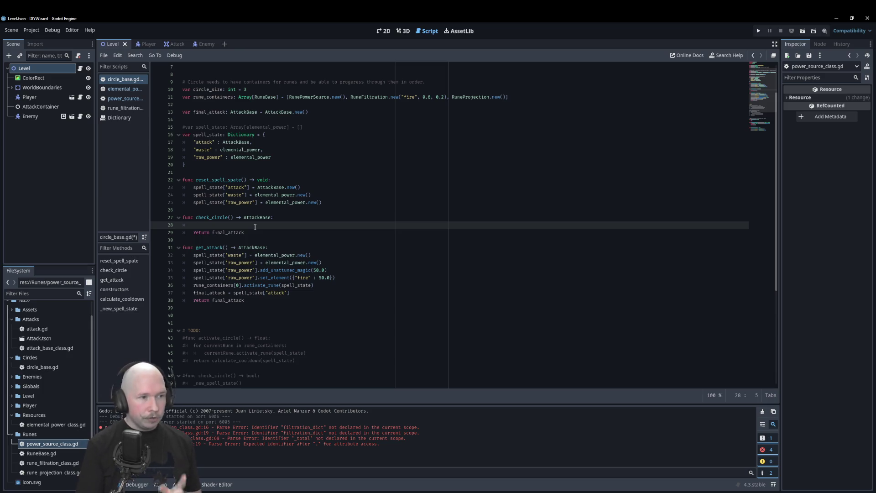
{"action": "type", "text": "rese"}
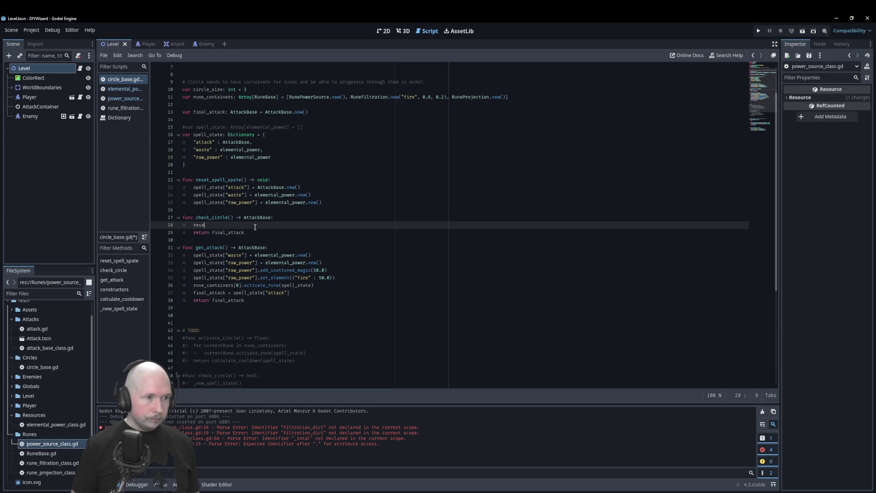
{"action": "key", "text": "Return"}
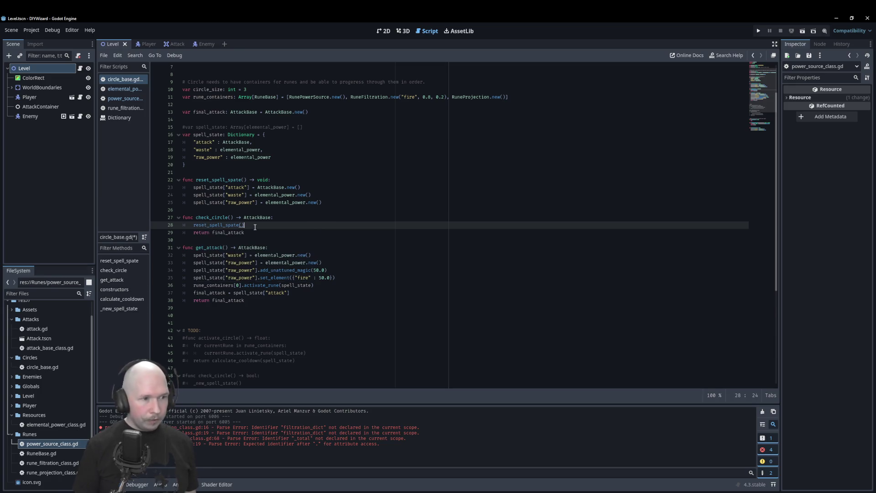
{"action": "key", "text": "BackSpace"}
{"action": "type", "text": "t"}
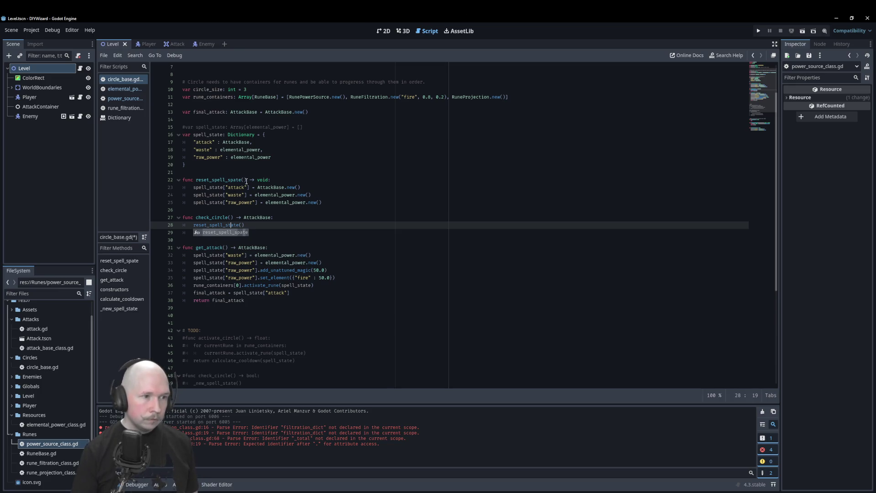
{"action": "left_click", "coordinate": [230, 180]}
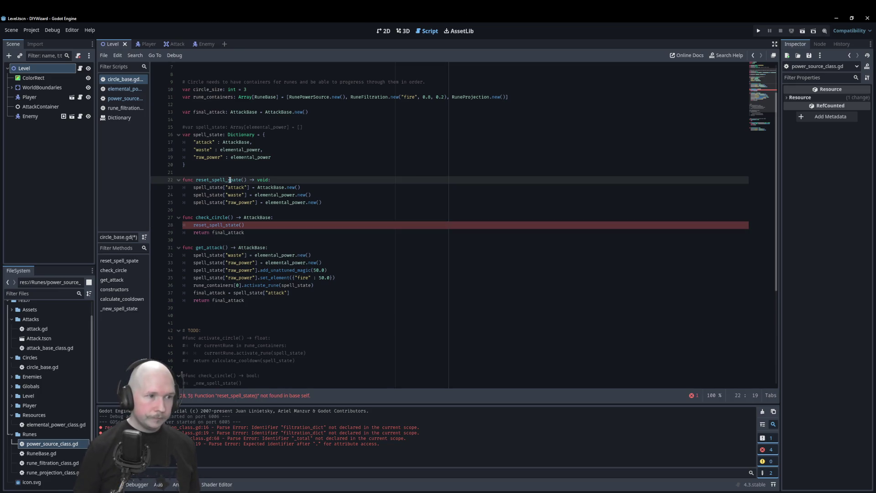
{"action": "left_click", "coordinate": [285, 226]}
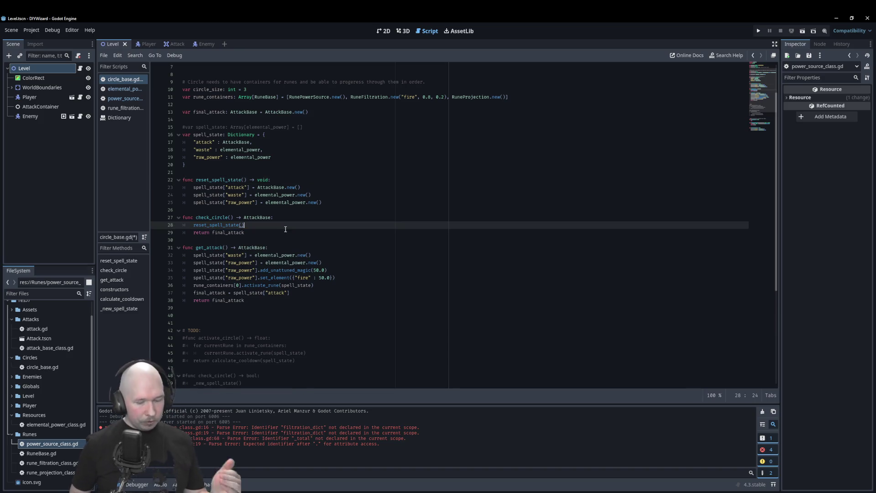
{"action": "key", "text": "Return"}
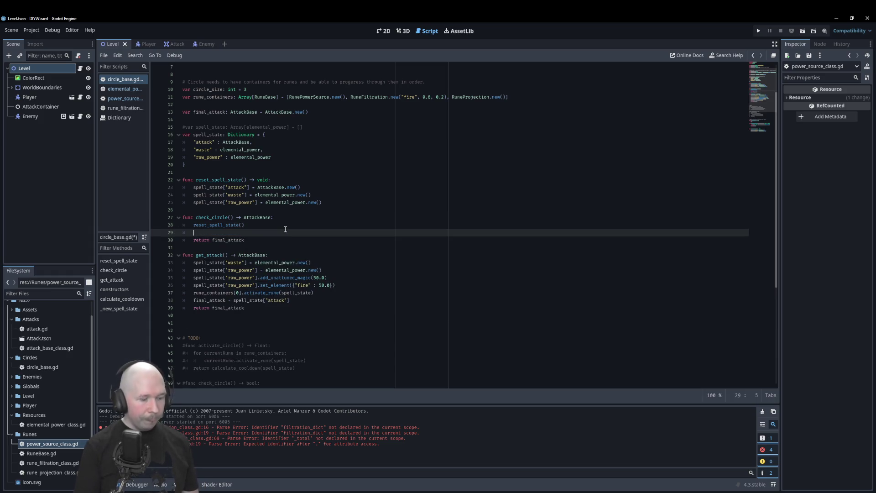
- Loop over rune_containers in check_circle, calling rune.activate_rune(spell_state) for each
{"action": "type", "text": "for "}
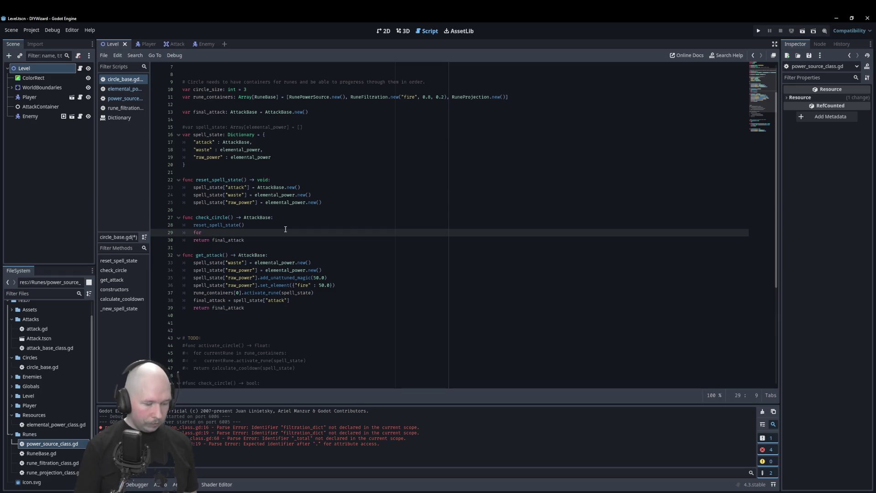
{"action": "type", "text": "rune in "}
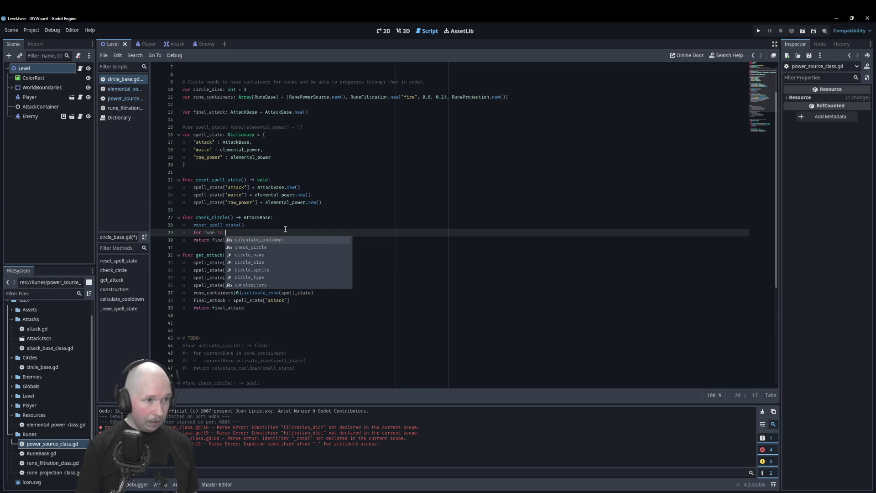
{"action": "type", "text": "ru"}
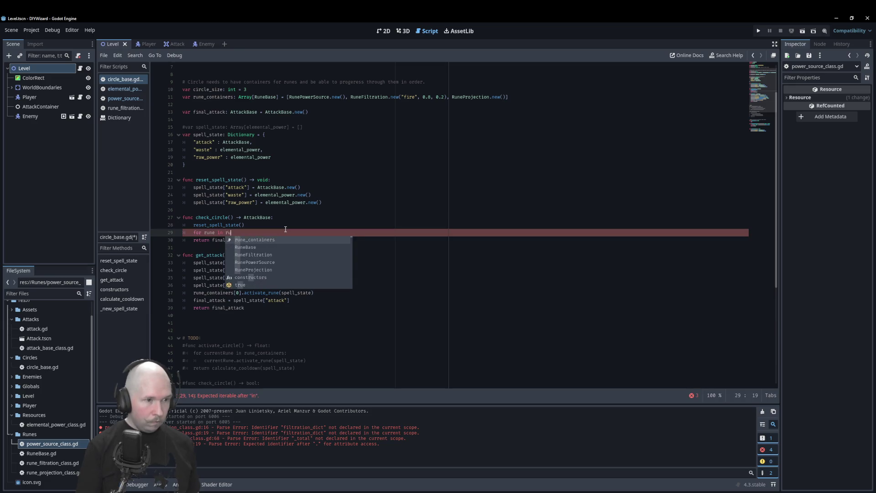
{"action": "type", "text": "ne_containers:"}
{"action": "key", "text": "Return"}
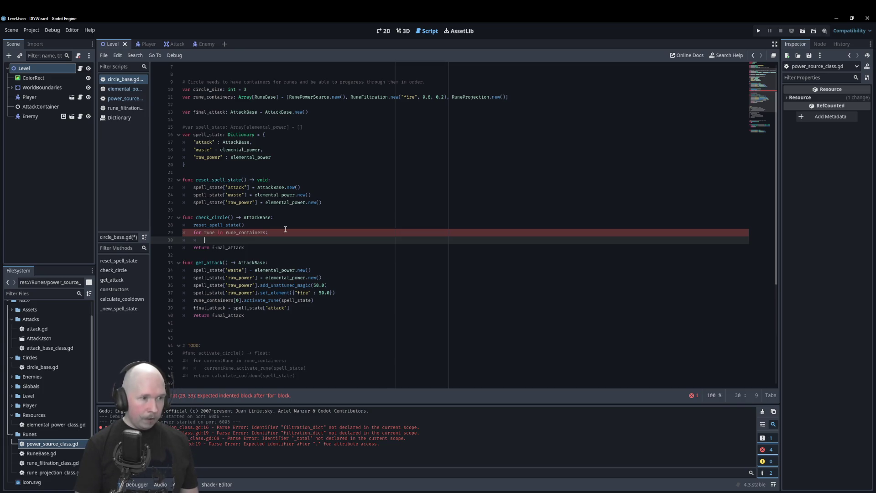
{"action": "type", "text": "rune."}
{"action": "key", "text": "Return"}
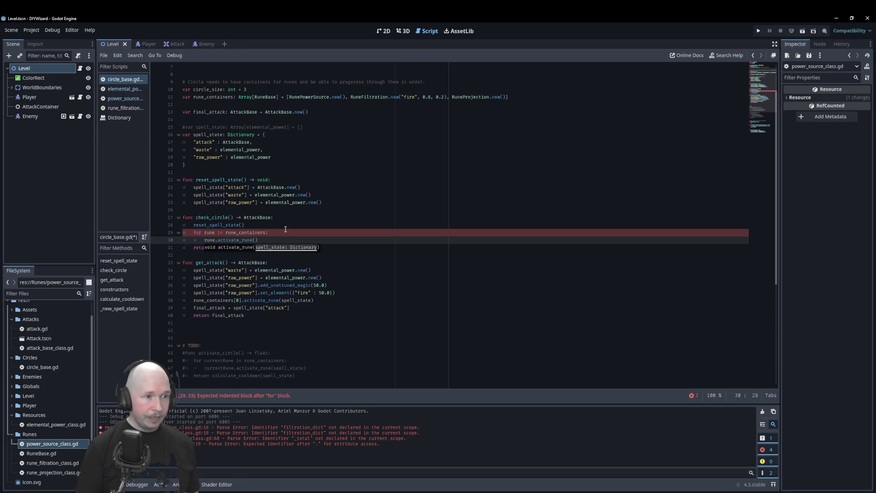
{"action": "type", "text": "spell"}
{"action": "key", "text": "Return"}
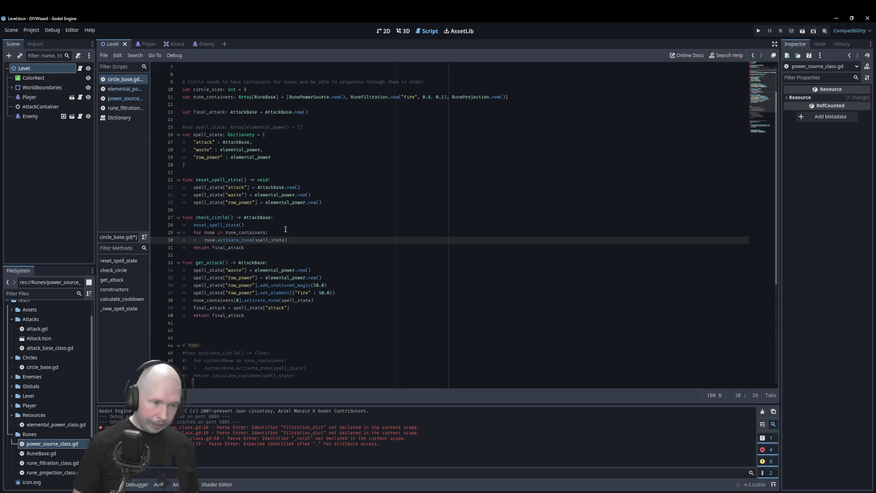
{"action": "key", "text": "End"}
{"action": "key", "text": "Return"}
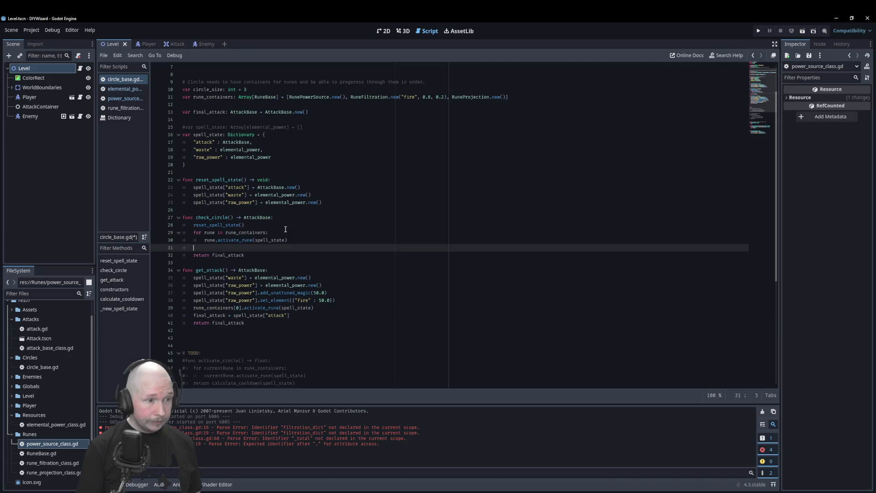
- Move a copy of final_attack = spell_state["attack"] into check_circle after the loop, then save
{"action": "type", "text": "final_attack"}
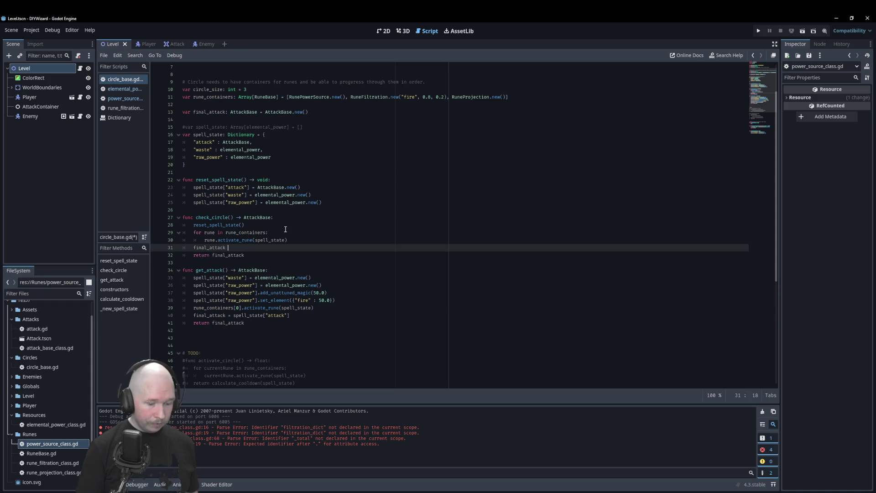
{"action": "key", "text": "Down"}
{"action": "key", "text": "Down"}
{"action": "key", "text": "Down"}
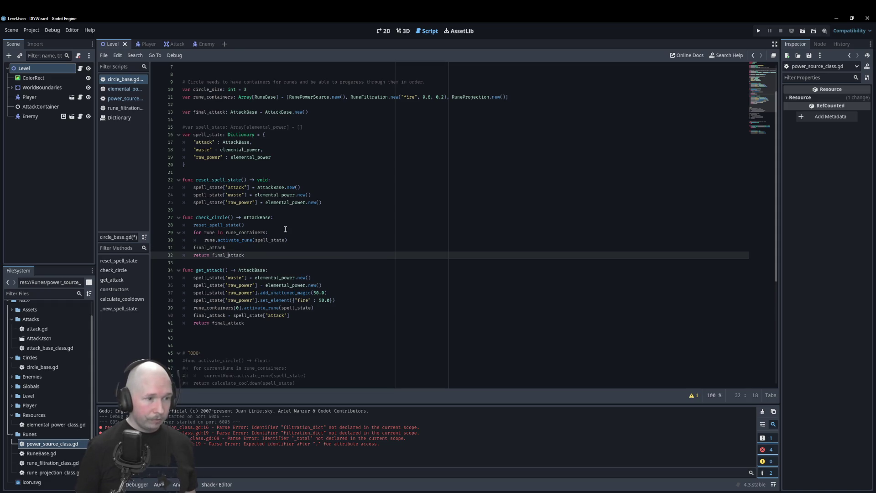
{"action": "key", "text": "ctrl+shift+d"}
{"action": "key", "text": "alt+Up"}
{"action": "key", "text": "alt+Up"}
{"action": "key", "text": "alt+Up"}
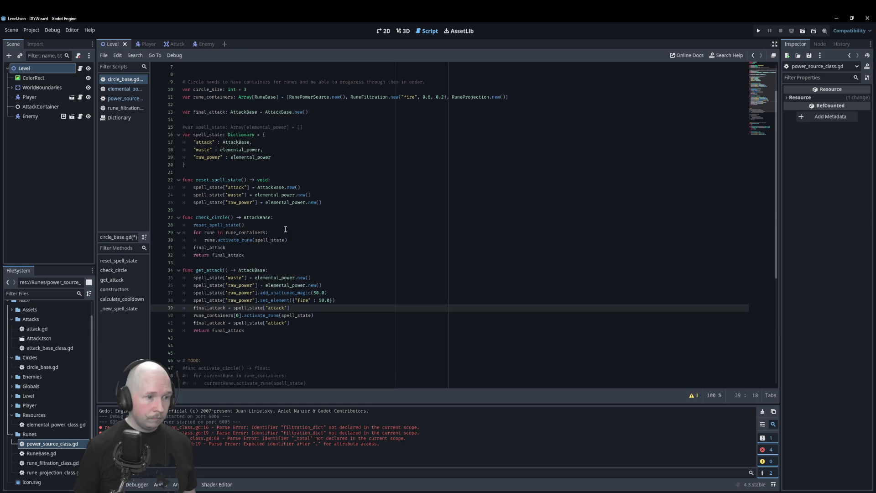
{"action": "key", "text": "alt+Up"}
{"action": "key", "text": "alt+Up"}
{"action": "key", "text": "alt+Up"}
{"action": "key", "text": "Up"}
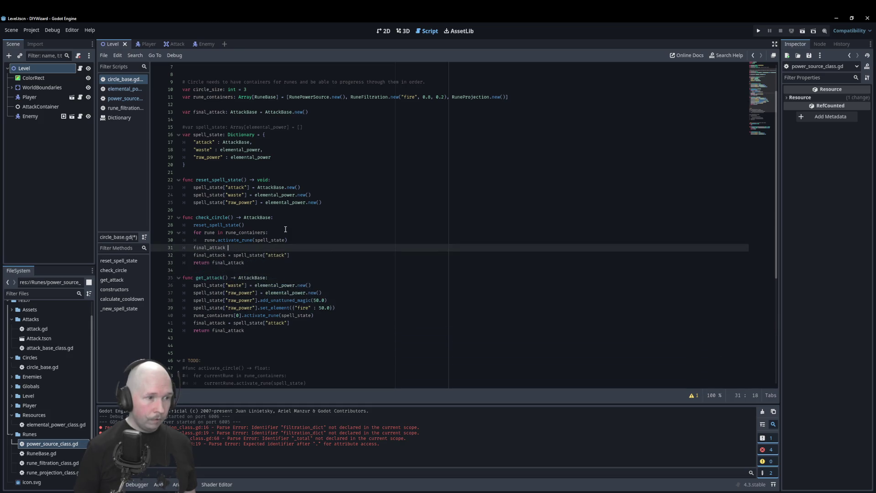
{"action": "key", "text": "shift+Home"}
{"action": "key", "text": "BackSpace"}
{"action": "key", "text": "BackSpace"}
{"action": "key", "text": "BackSpace"}
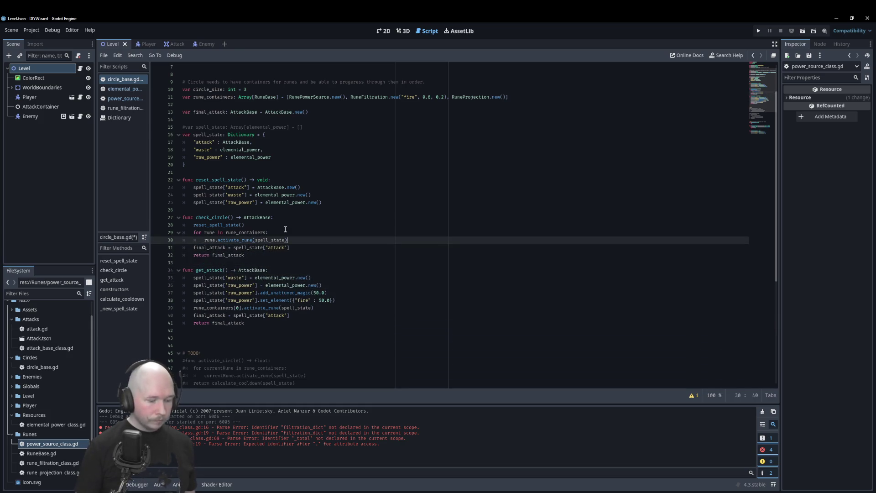
{"action": "key", "text": "ctrl+s"}
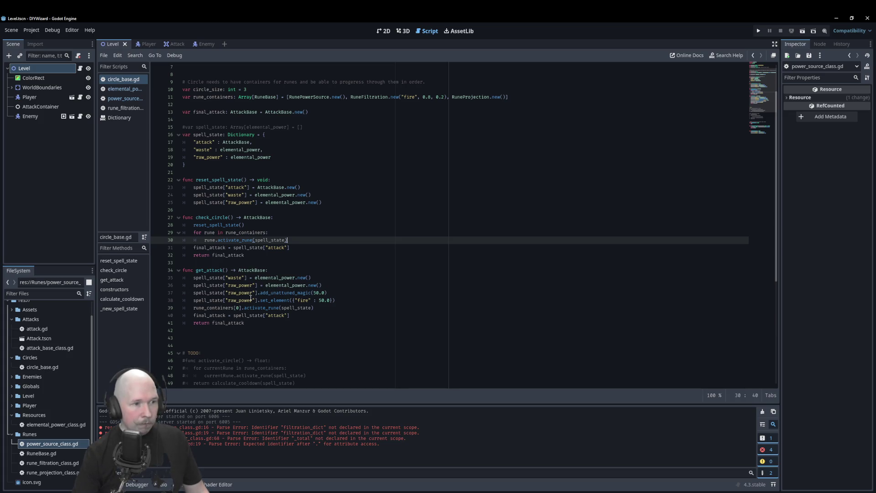
- Comment out lines 35–40 of get_attack and run the project with F5
{"action": "left_click", "coordinate": [187, 315]}
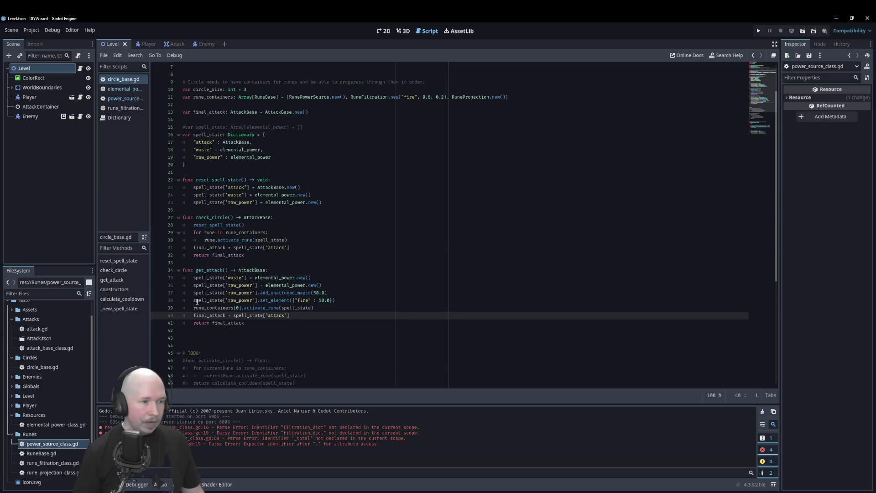
{"action": "key", "text": "shift+alt+Up"}
{"action": "key", "text": "shift+alt+Up"}
{"action": "key", "text": "shift+alt+Up"}
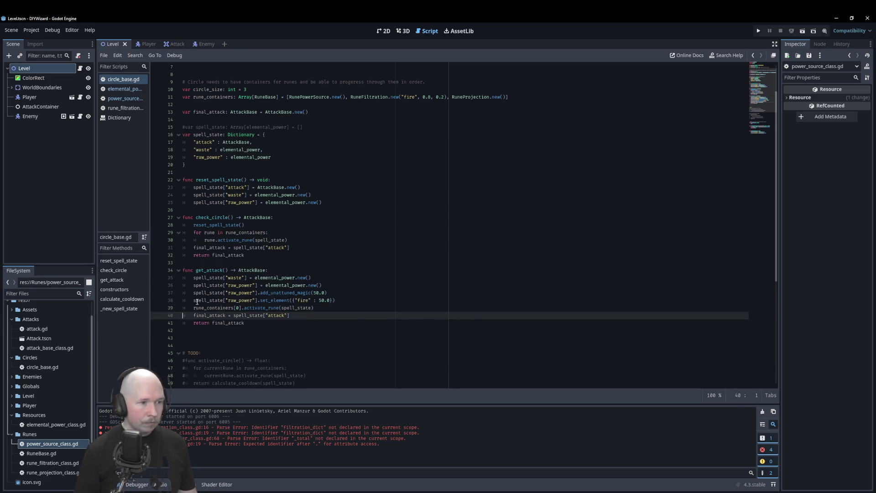
{"action": "key", "text": "shift+alt+Up"}
{"action": "key", "text": "ctrl+k"}
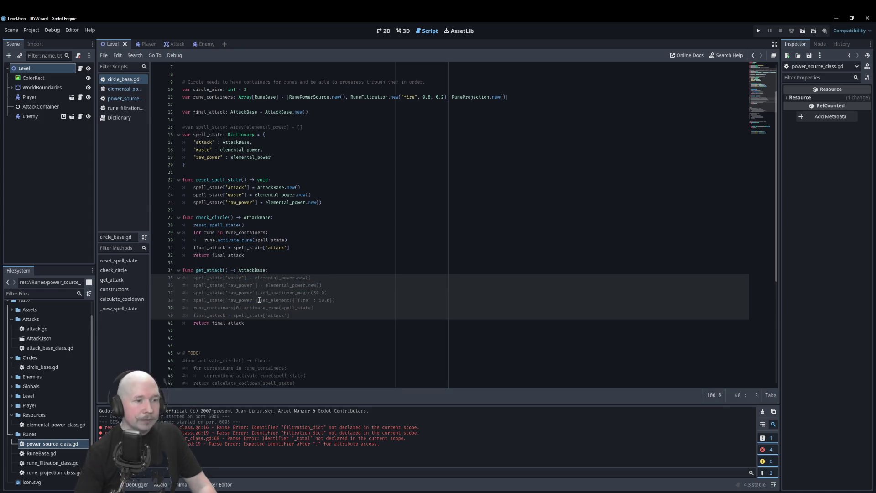
{"action": "left_click", "coordinate": [319, 330]}
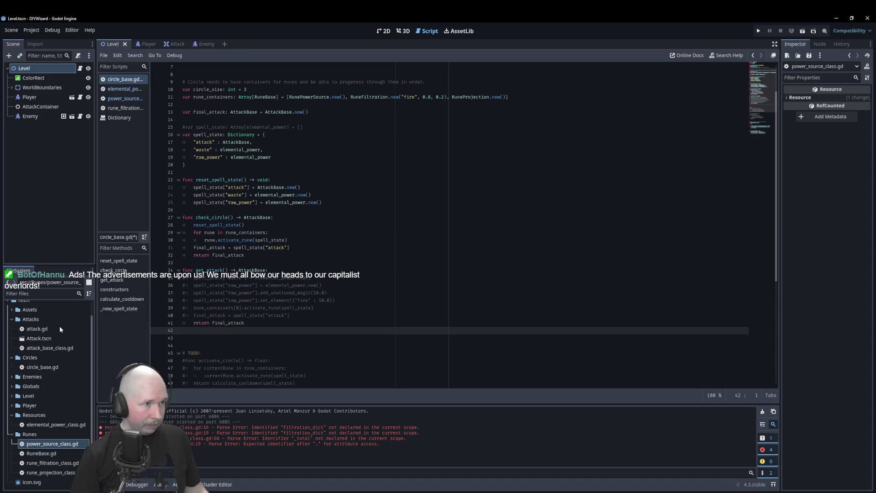
{"action": "key", "text": "F5"}
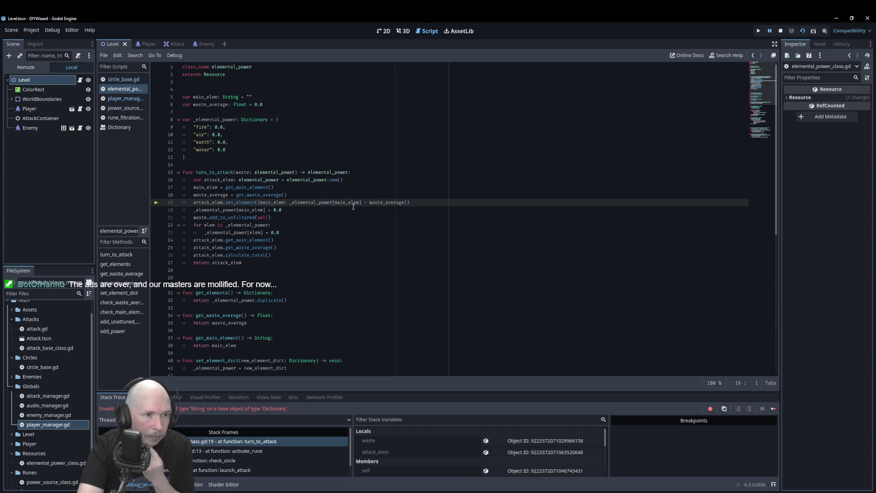
- Inspect the line 19 error and select the whole turn_to_attack function
{"action": "mouse_move", "coordinate": [378, 206]}
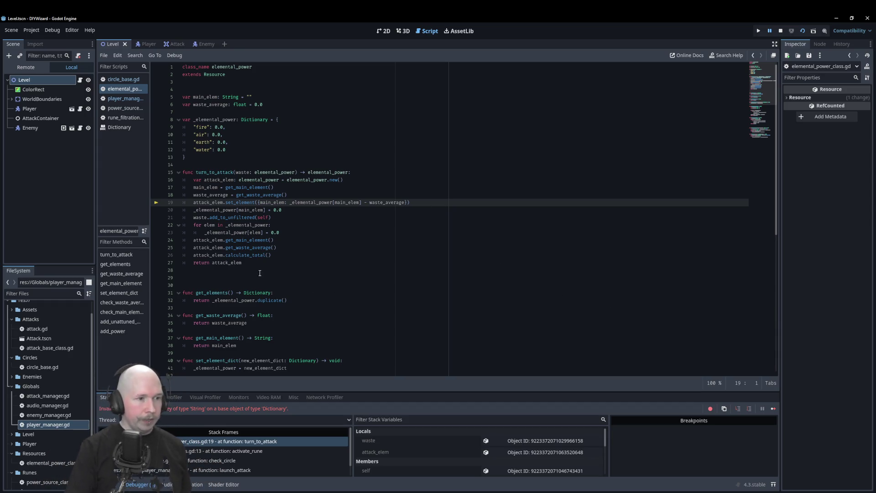
{"action": "mouse_move", "coordinate": [262, 268]}
{"action": "left_mouse_down"}
{"action": "mouse_move", "coordinate": [152, 187]}
{"action": "mouse_move", "coordinate": [155, 172]}
{"action": "left_mouse_up"}
{"action": "key", "text": "ctrl+c"}
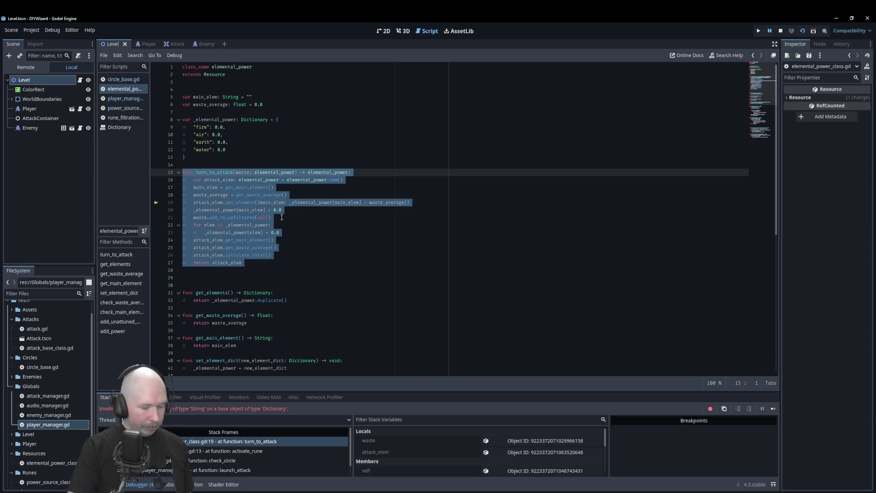
- Cut turn_to_attack from elemental_power_class.gd and open rune_projection_class.gd
{"action": "key", "text": "Delete"}
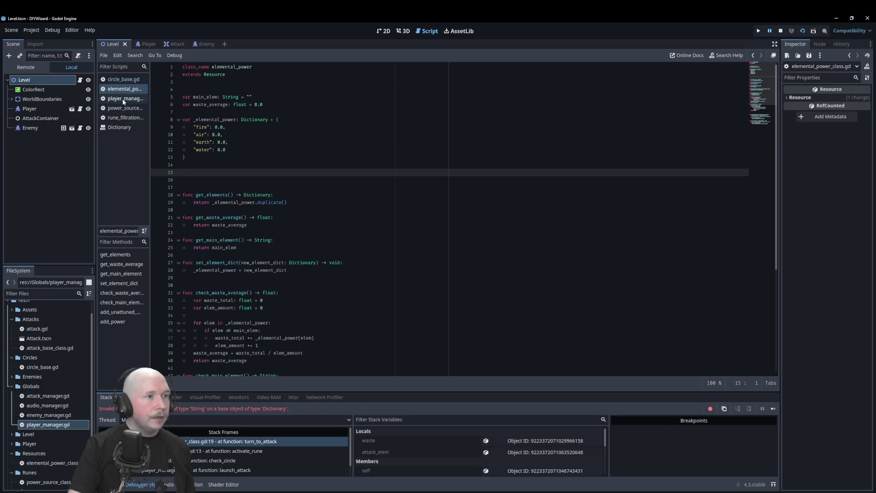
{"action": "scroll", "coordinate": [56, 469], "scroll_direction": "down", "scroll_amount": 2}
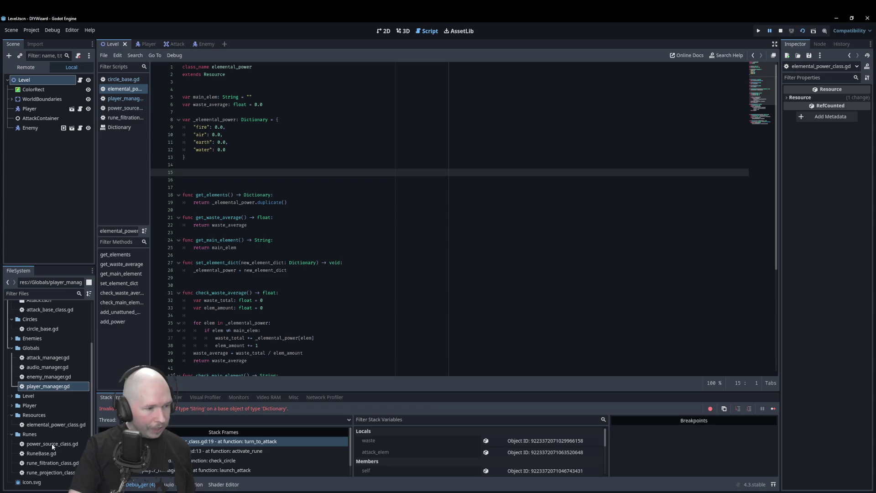
{"action": "double_click", "coordinate": [57, 473]}
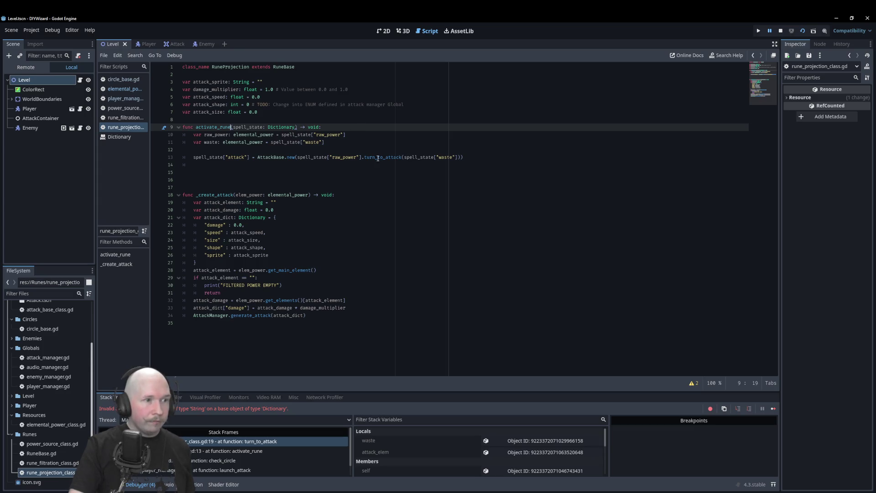
{"action": "key", "text": "Down"}
{"action": "key", "text": "Down"}
{"action": "key", "text": "Down"}
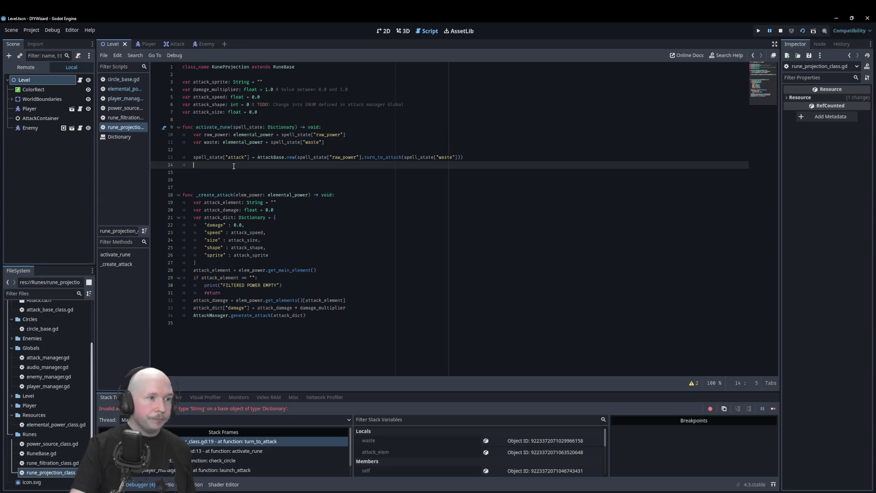
- Paste turn_to_attack on the blank line below activate_rune in rune_projection_class.gd
{"action": "key", "text": "ctrl+v"}
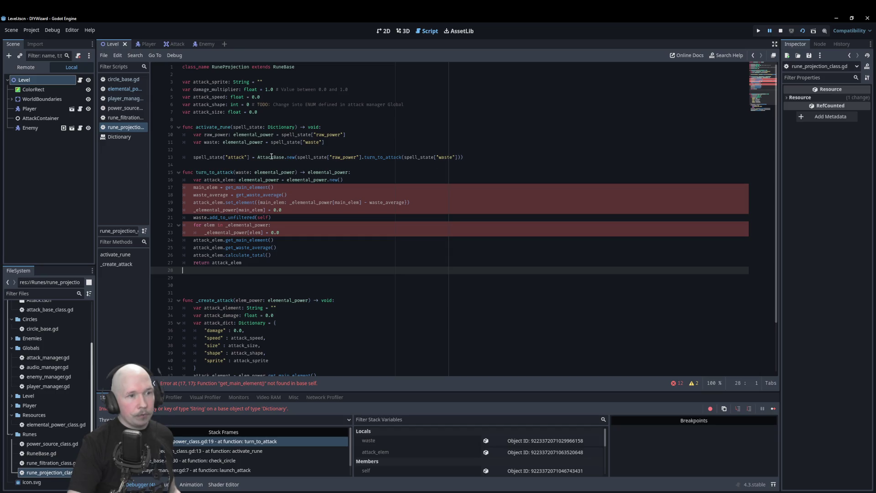
- Append .get_elements() to spell_state["waste"] on the waste line of activate_rune
{"action": "double_click", "coordinate": [319, 172]}
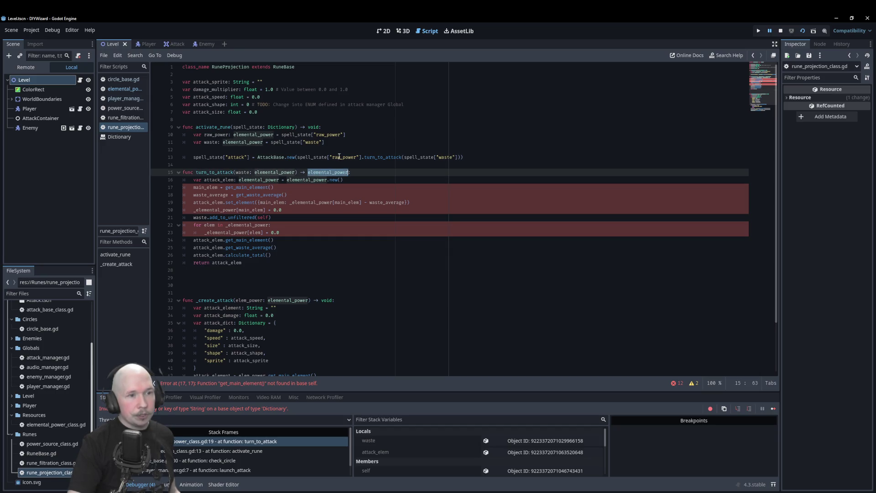
{"action": "left_click", "coordinate": [366, 142]}
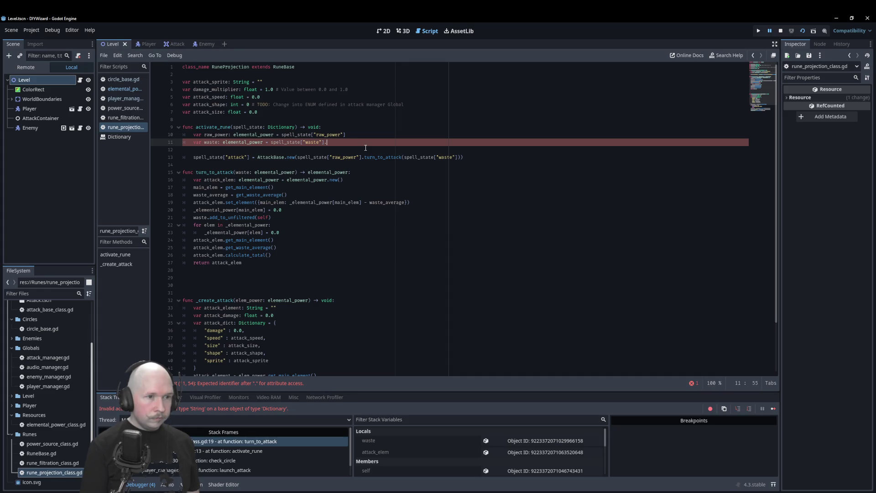
{"action": "type", "text": "get"}
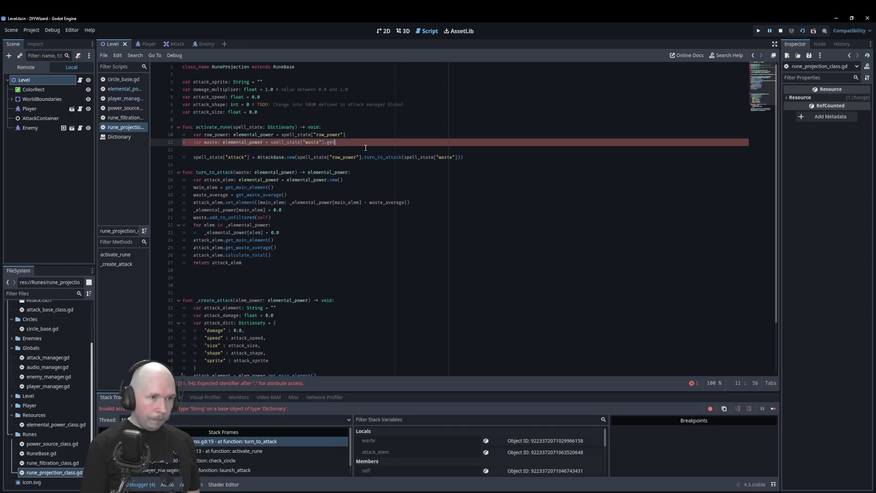
{"action": "type", "text": "_"}
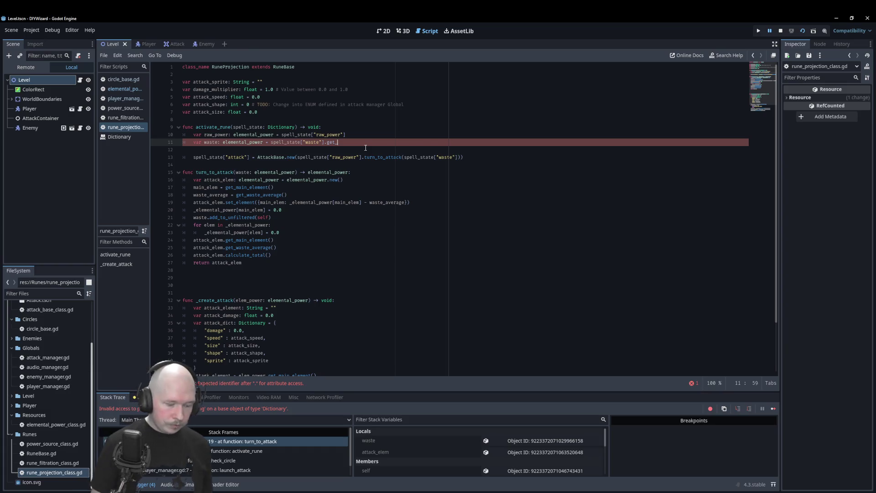
{"action": "type", "text": "elements"}
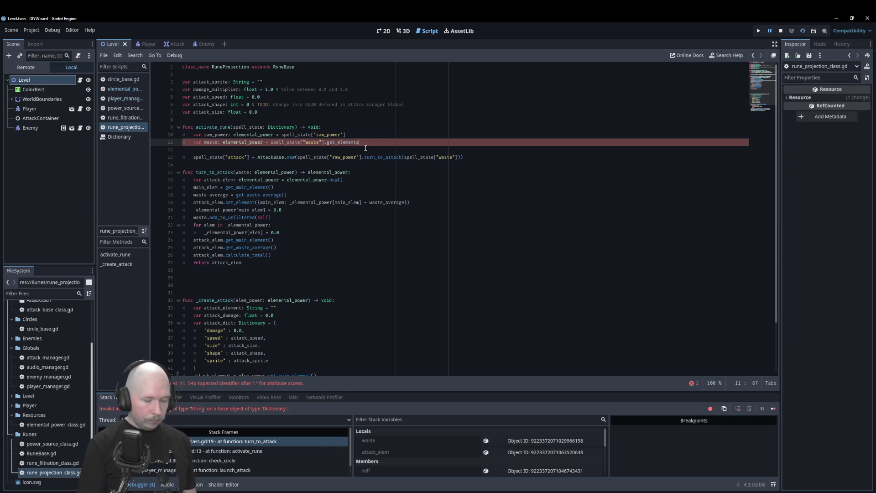
{"action": "type", "text": "("}
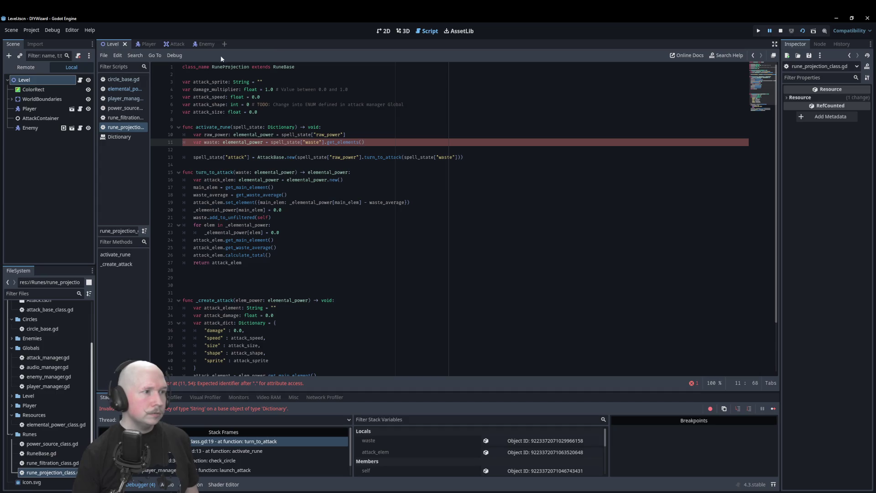
- Check the get_elements function in elemental_power_class.gd, then move on to the rune_filtration script
{"action": "left_click", "coordinate": [125, 89]}
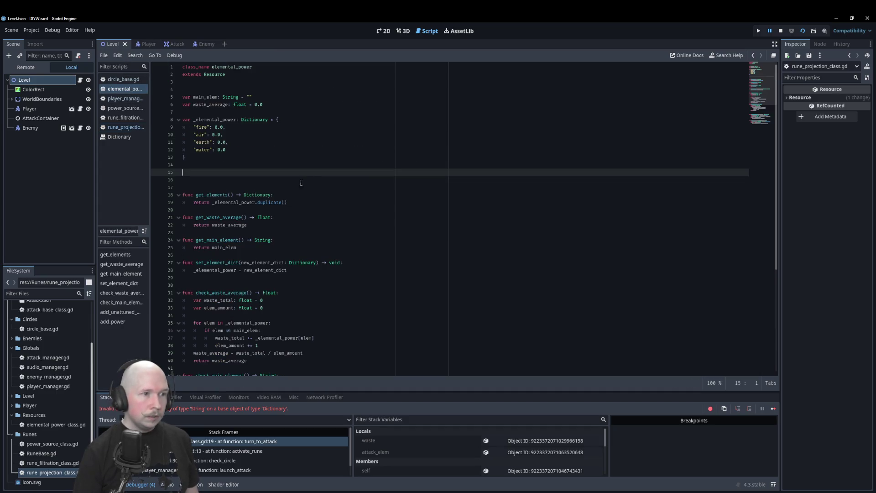
{"action": "double_click", "coordinate": [219, 195]}
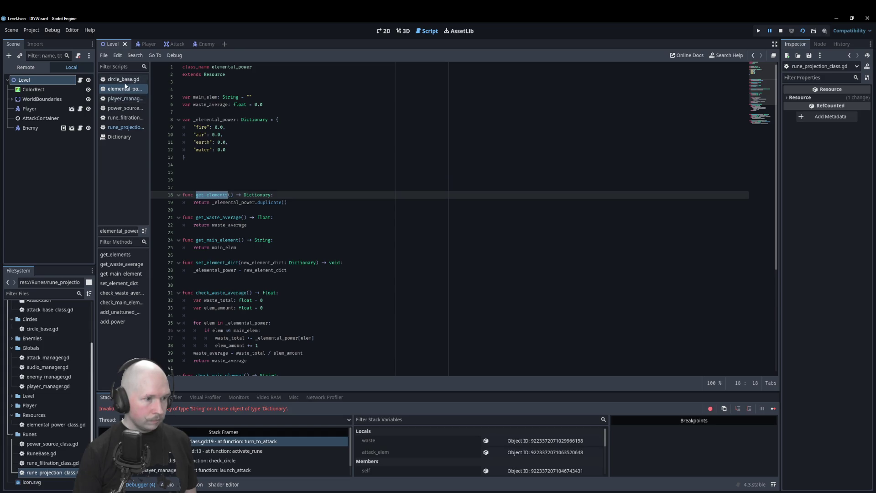
{"action": "scroll", "coordinate": [204, 365], "scroll_direction": "down", "scroll_amount": 7}
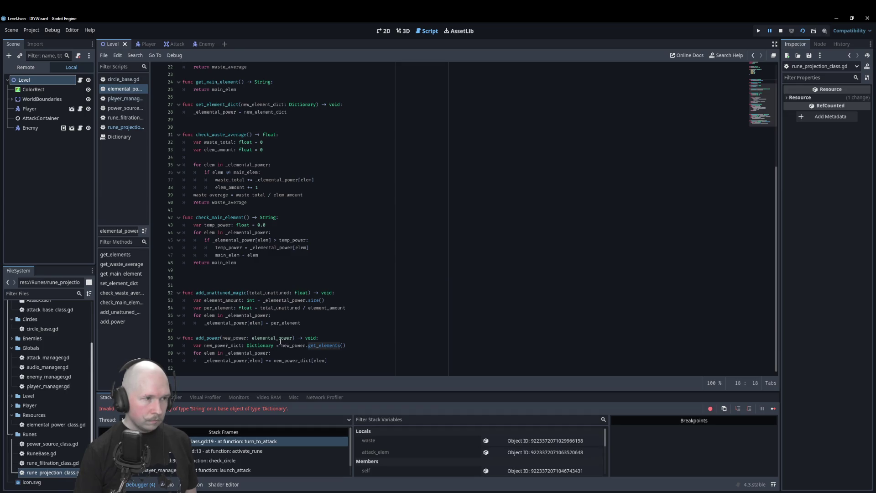
{"action": "left_click", "coordinate": [122, 117]}
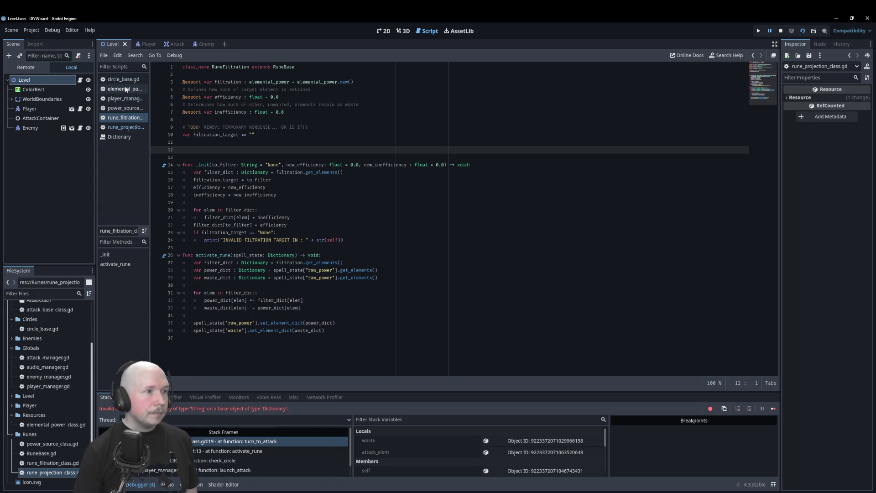
{"action": "left_click", "coordinate": [121, 128]}
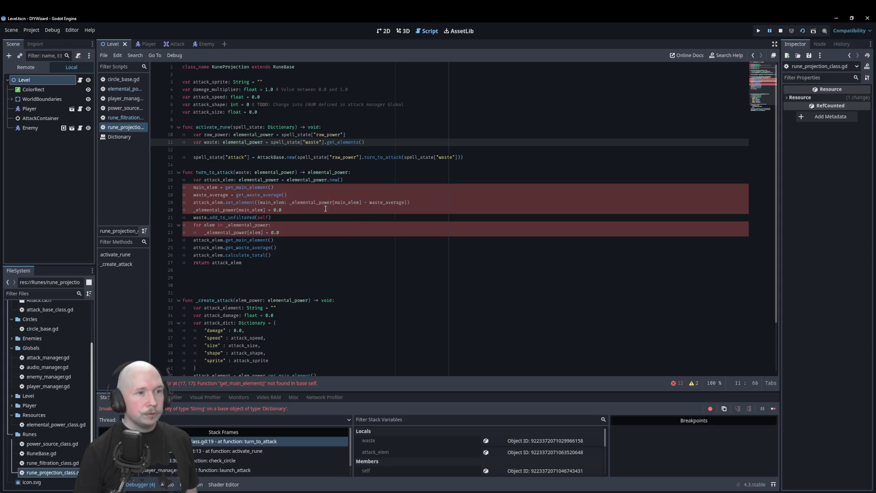
- Place the cursor at the end of line 11 in rune_projection's activate_rune
{"action": "left_click", "coordinate": [368, 140]}
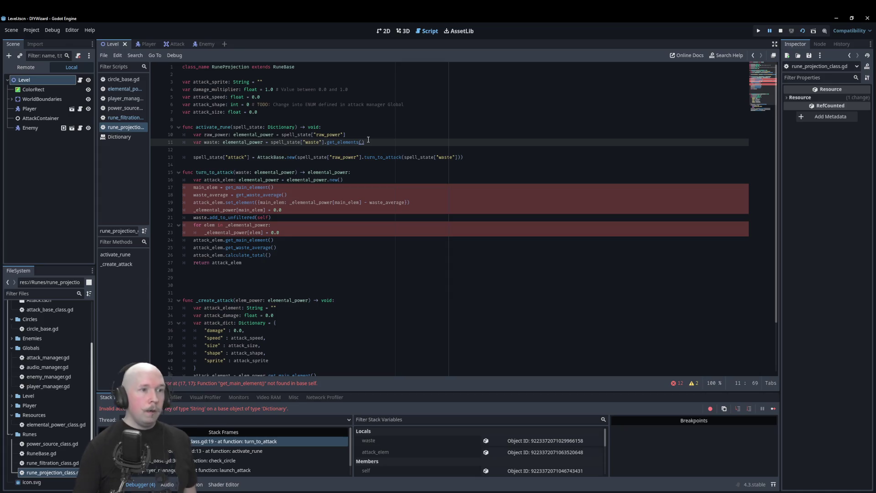
- Replace activate_rune's raw_power and waste lines with rune_filtration's power_dict and waste_dict declarations
{"action": "left_click", "coordinate": [101, 119]}
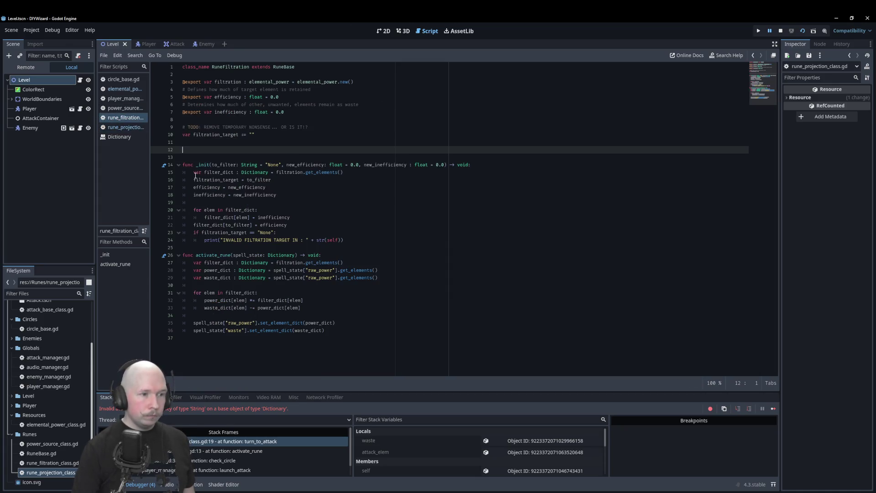
{"action": "left_click_drag", "start_coordinate": [378, 278], "coordinate": [190, 278]}
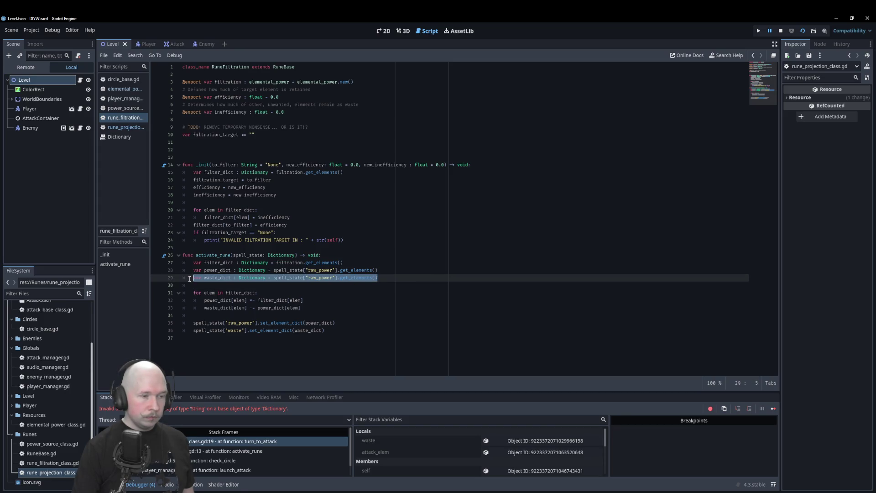
{"action": "left_click_drag", "start_coordinate": [175, 279], "coordinate": [174, 271]}
{"action": "key", "text": "ctrl+c"}
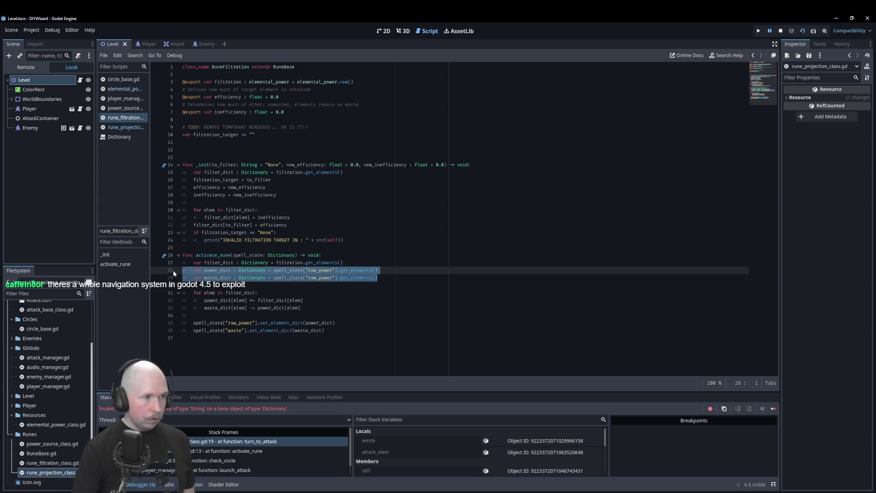
{"action": "left_click", "coordinate": [125, 88]}
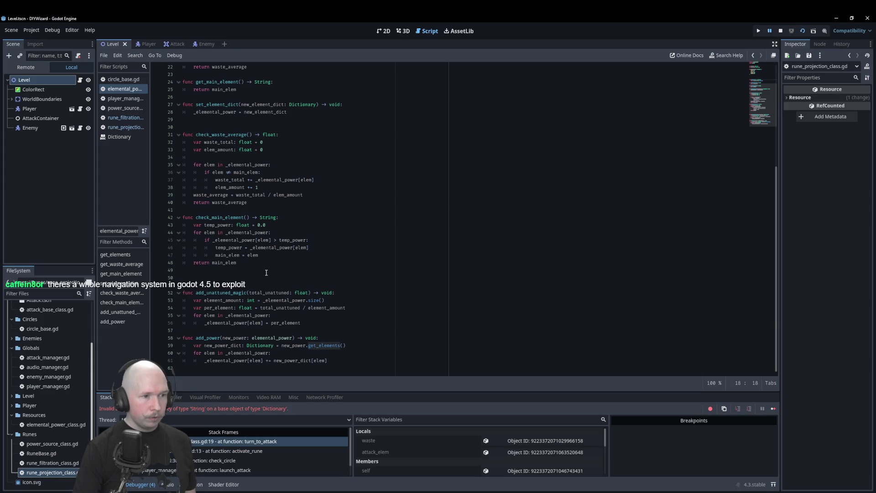
{"action": "left_click", "coordinate": [125, 127]}
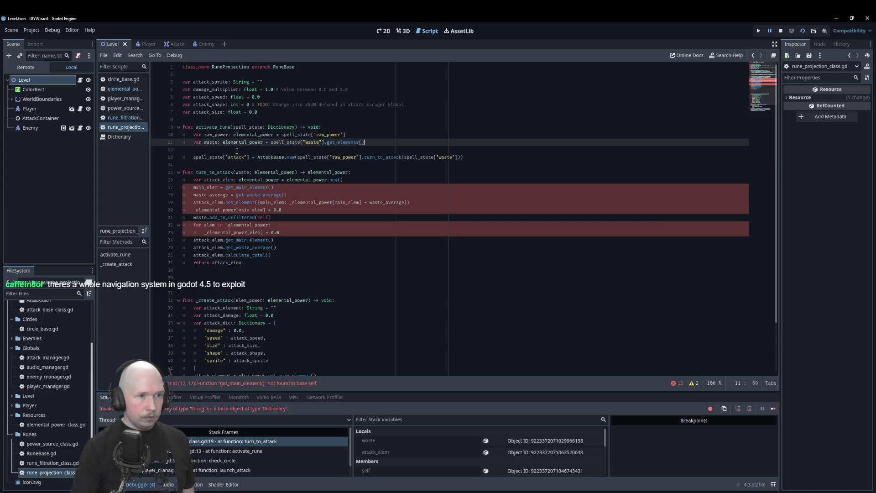
{"action": "left_click_drag", "start_coordinate": [365, 142], "coordinate": [178, 136]}
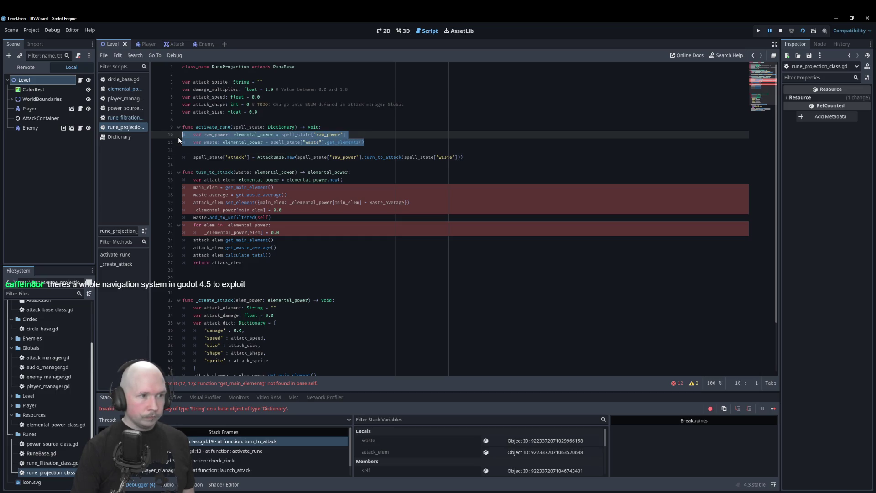
{"action": "key", "text": "ctrl+v"}
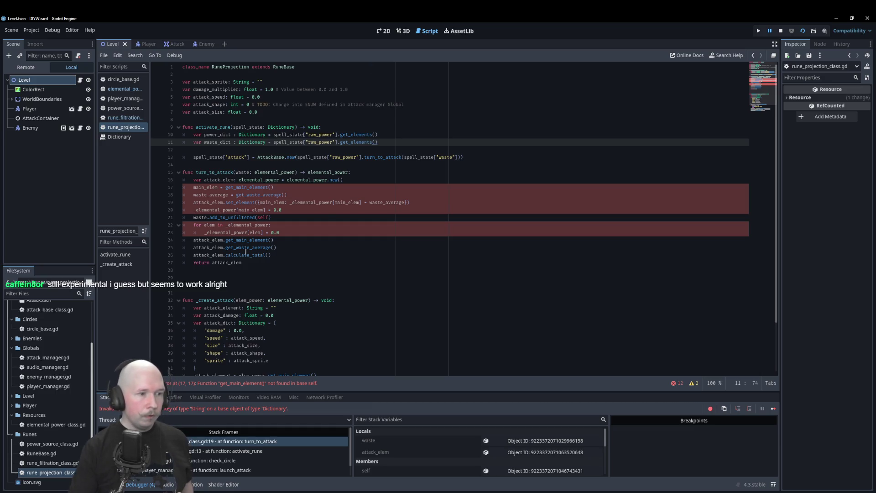
{"action": "left_click_drag", "start_coordinate": [251, 264], "coordinate": [169, 173]}
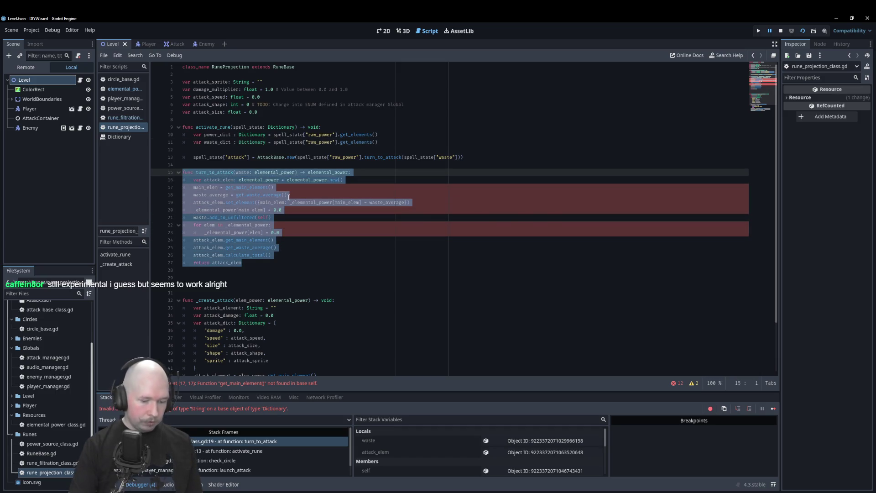
- Delete turn_to_attack from rune_projection, tidy the leftover blank lines, then open elemental_power_class.gd
{"action": "key", "text": "Delete"}
{"action": "key", "text": "Delete"}
{"action": "key", "text": "BackSpace"}
{"action": "key", "text": "BackSpace"}
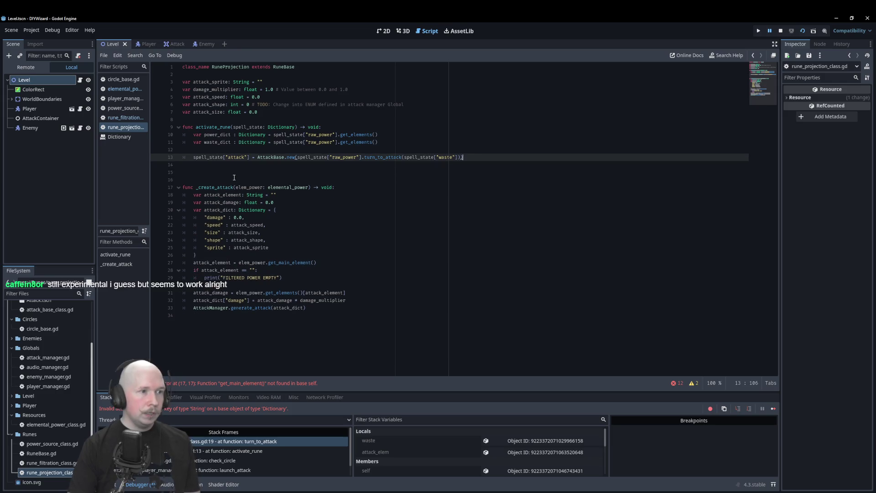
{"action": "key", "text": "Return"}
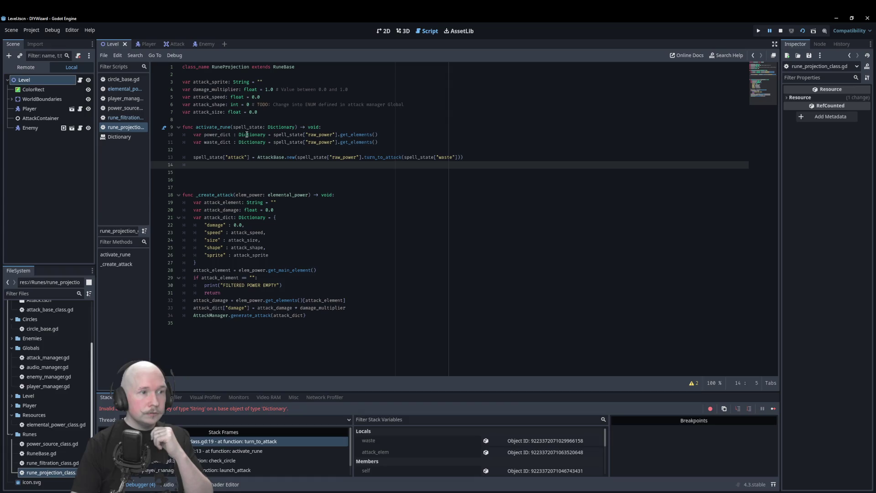
{"action": "left_click", "coordinate": [383, 150]}
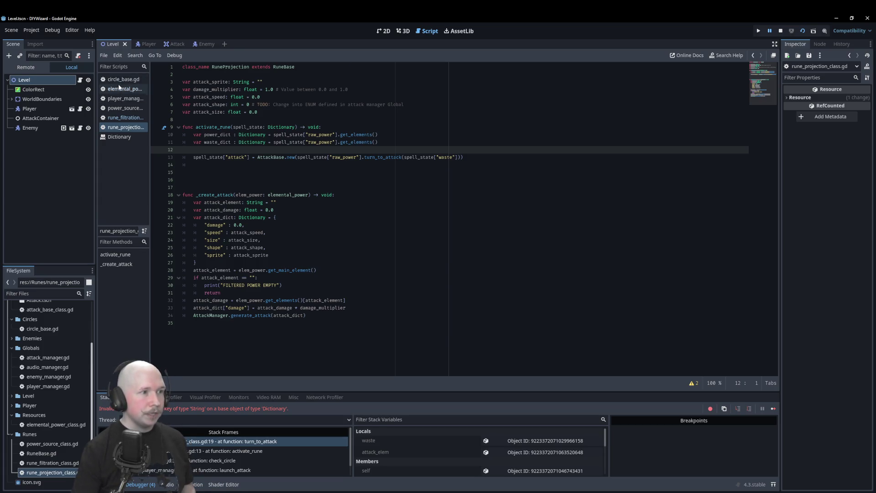
{"action": "left_click", "coordinate": [123, 118]}
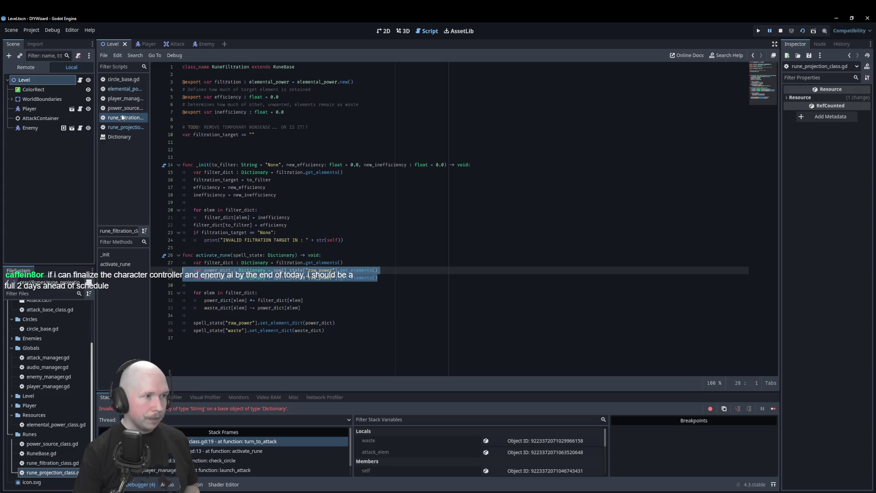
{"action": "left_click", "coordinate": [123, 89]}
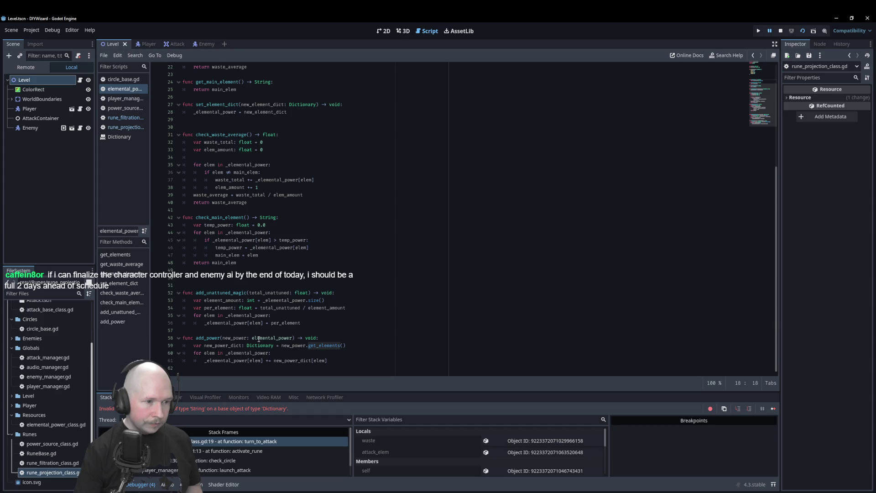
- Add a new func add_power_dict(new_power_dict: Dictionary) -> void in the elemental_power script
{"action": "left_click", "coordinate": [292, 330]}
{"action": "key", "text": "Return"}
{"action": "key", "text": "Up"}
{"action": "key", "text": "Return"}
{"action": "type", "text": "func a"}
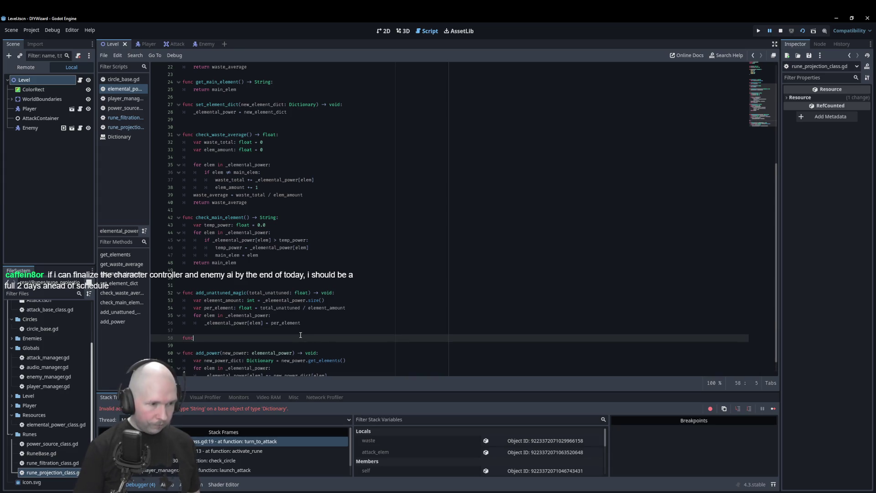
{"action": "type", "text": "dd_p"}
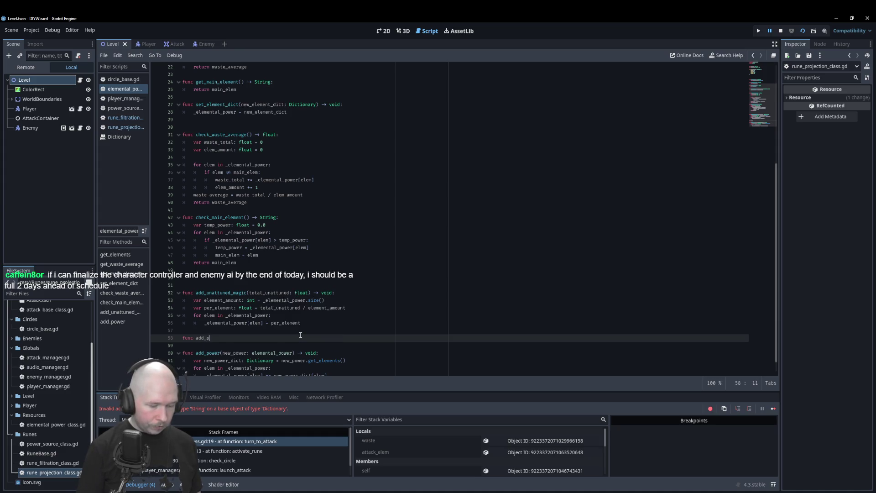
{"action": "type", "text": "ower_dict"}
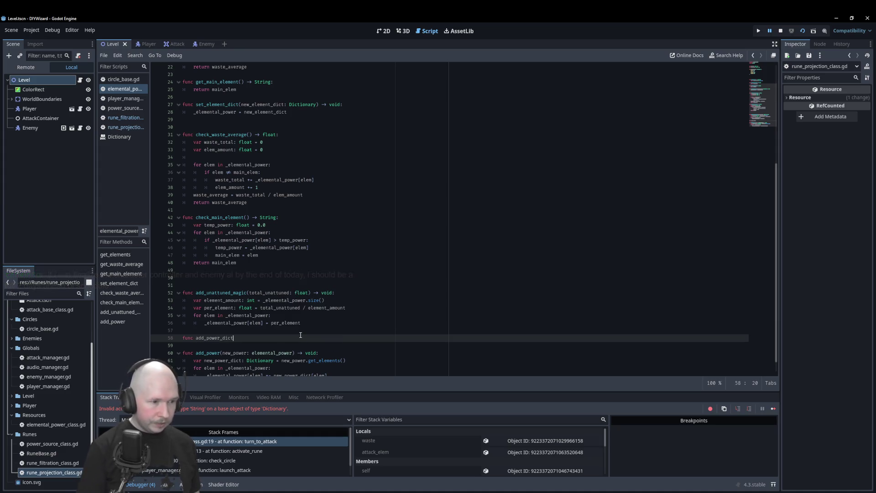
{"action": "type", "text": "(new_power_dict"}
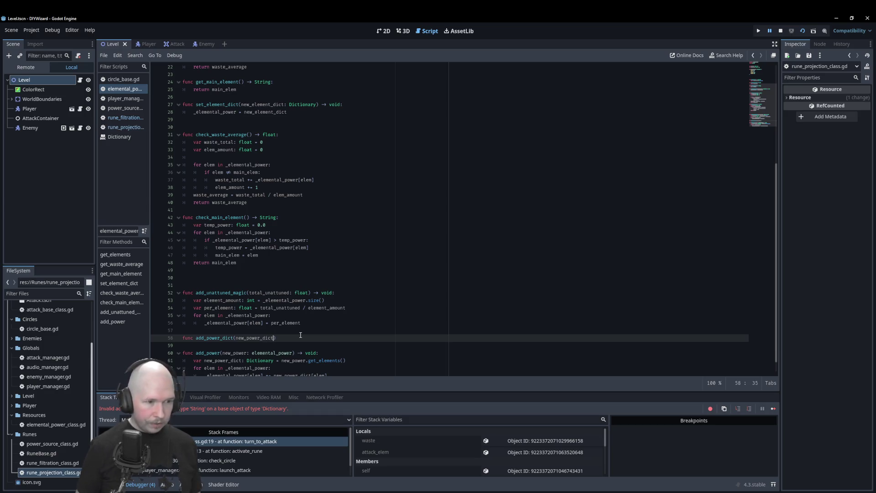
{"action": "type", "text": ": Dictionary) -"}
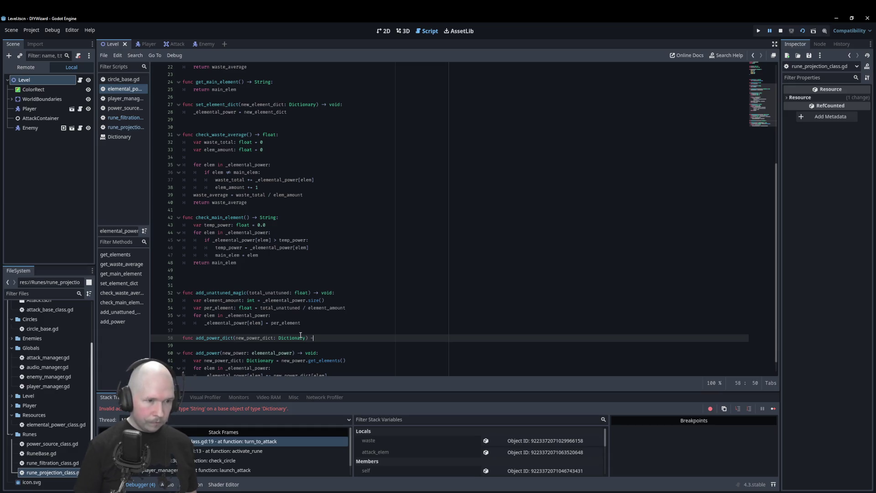
{"action": "type", "text": "> void:"}
{"action": "key", "text": "Return"}
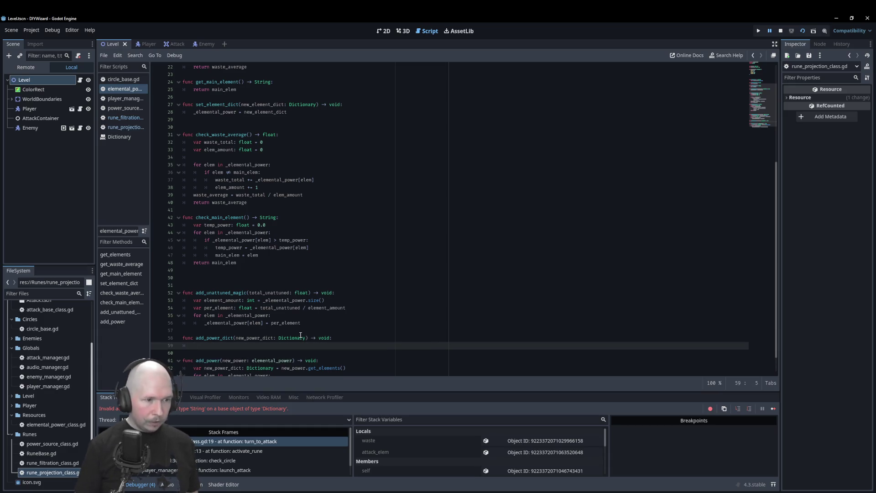
- Copy add_power's accumulation for-loop into the body of add_power_dict
{"action": "scroll", "coordinate": [428, 211], "scroll_direction": "down", "scroll_amount": 1}
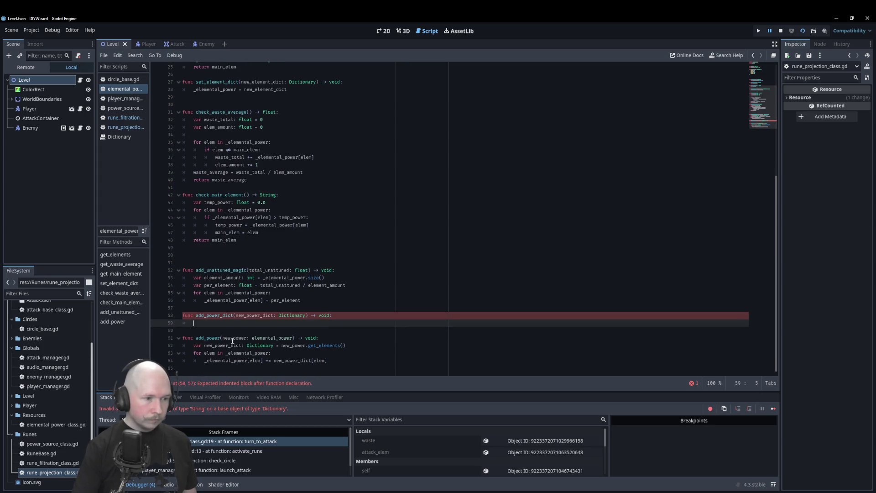
{"action": "left_click_drag", "start_coordinate": [340, 360], "coordinate": [183, 354]}
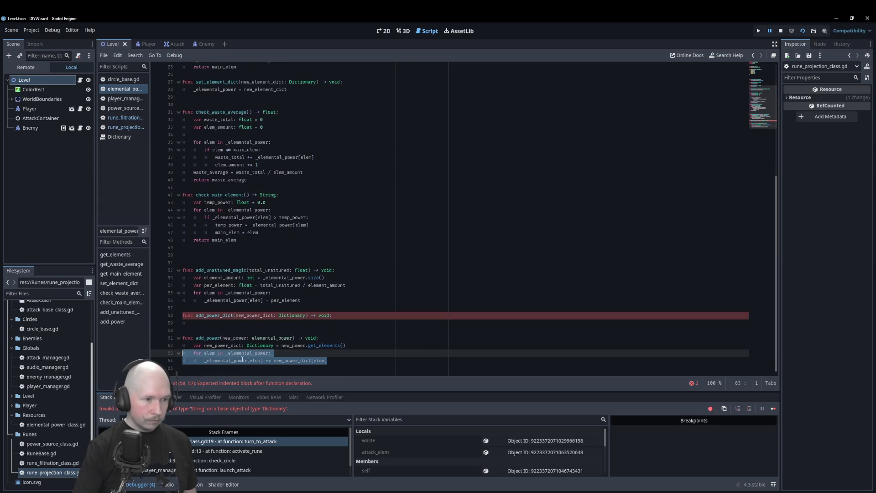
{"action": "left_click", "coordinate": [226, 329]}
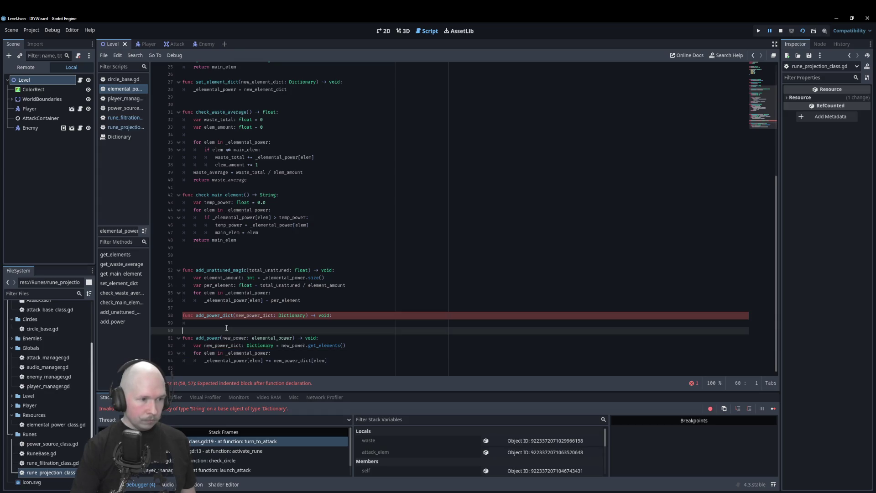
{"action": "left_click", "coordinate": [230, 323]}
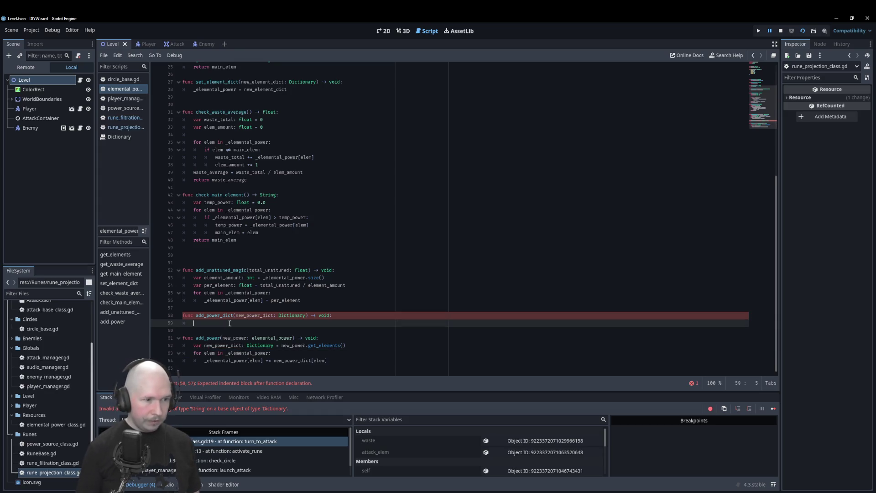
{"action": "type", "text": "for elem in _elemental_power: \t\t_elemental_power[elem] += new_power_dict[elem]"}
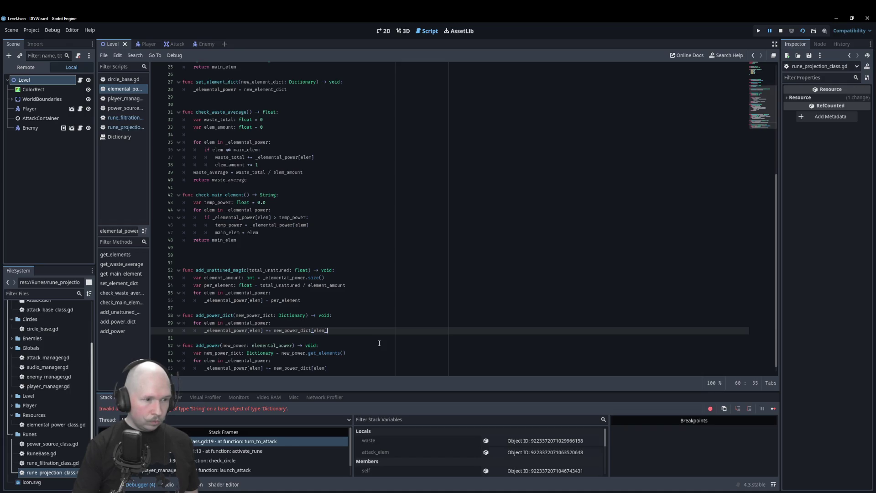
{"action": "double_click", "coordinate": [272, 346]}
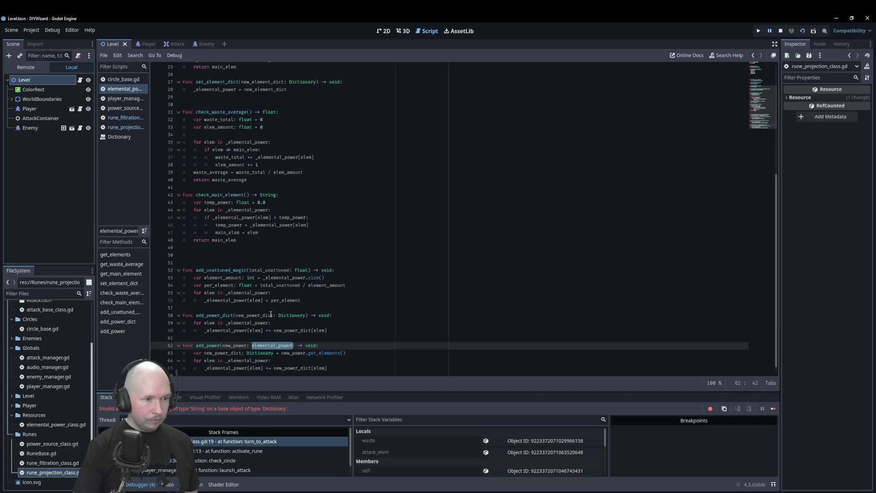
{"action": "scroll", "coordinate": [272, 318], "scroll_direction": "down", "scroll_amount": 1}
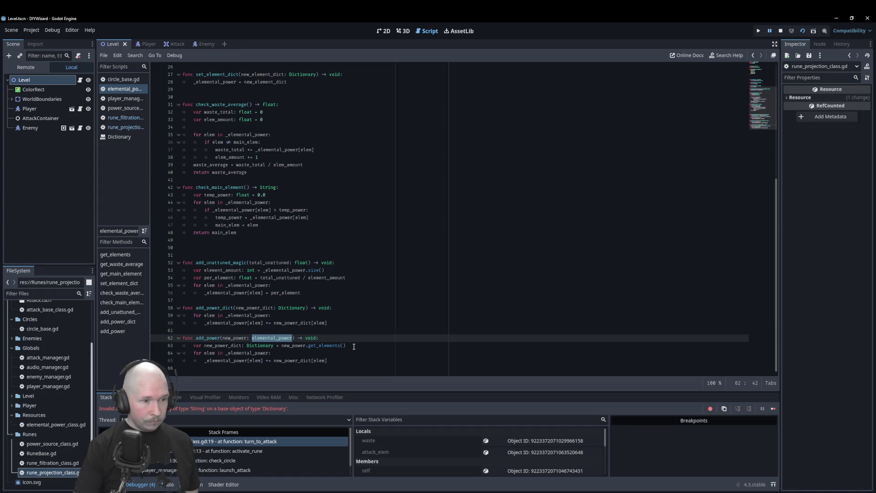
- Switch from elemental_power to the rune_filtration_class.gd script
{"action": "left_click", "coordinate": [335, 310]}
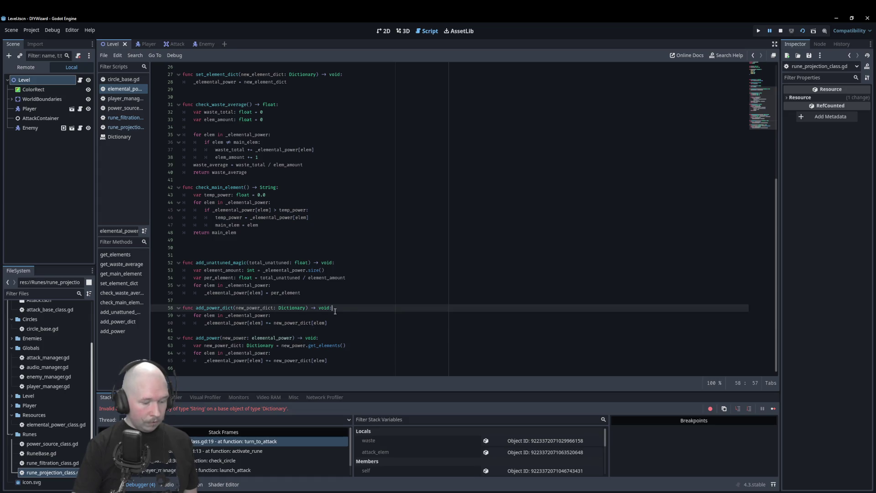
{"action": "left_click", "coordinate": [125, 127]}
{"action": "left_click", "coordinate": [122, 117]}
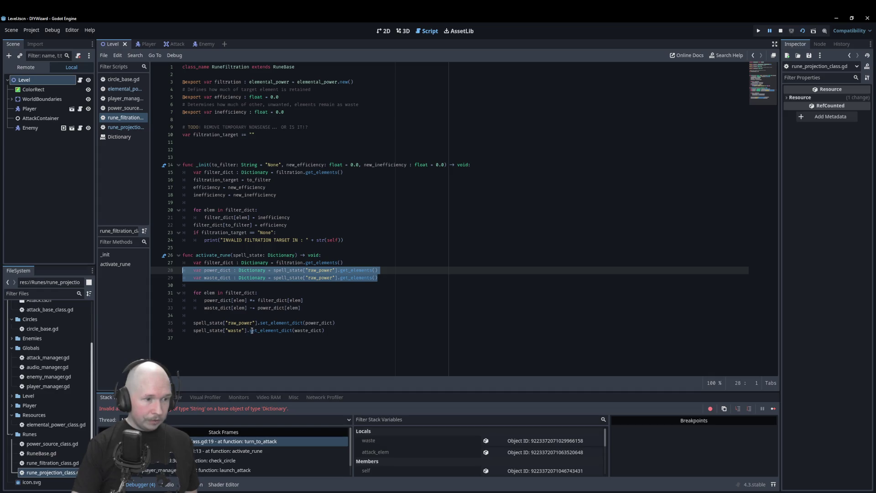
- Stop the running game and replace set_element_dict(waste_dict) with add_power_dict(waste_dict) on line 36
{"action": "left_click_drag", "start_coordinate": [250, 331], "coordinate": [350, 330]}
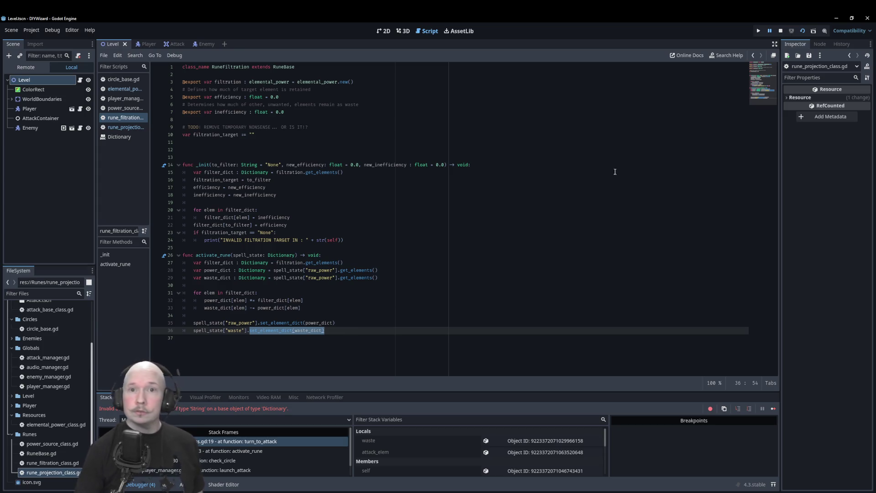
{"action": "left_click", "coordinate": [780, 31]}
{"action": "left_click_drag", "start_coordinate": [324, 331], "coordinate": [250, 331]}
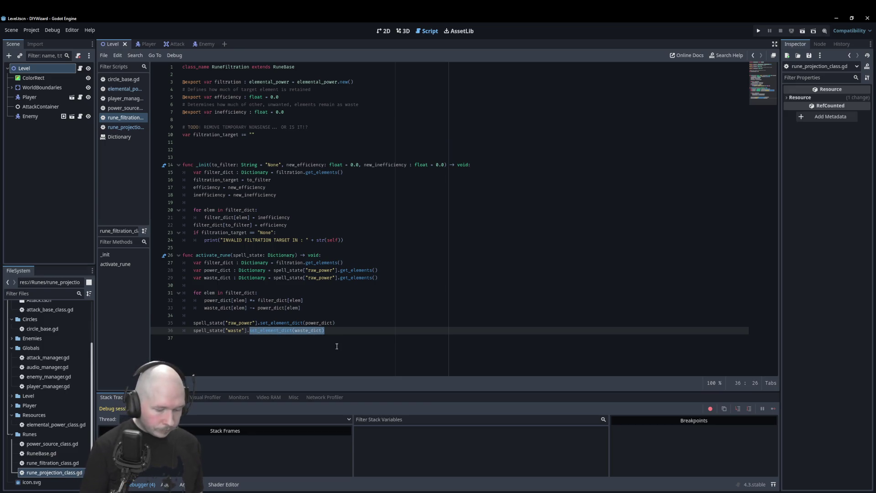
{"action": "type", "text": "add"}
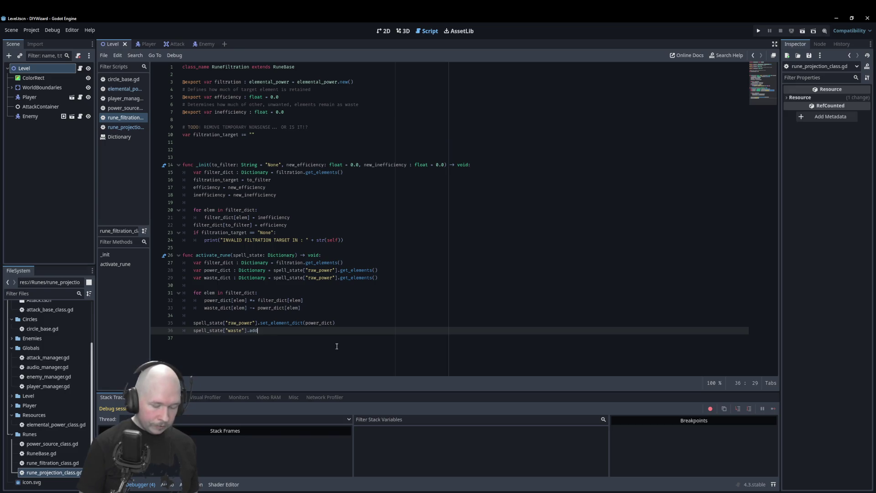
{"action": "type", "text": "_power_dict("}
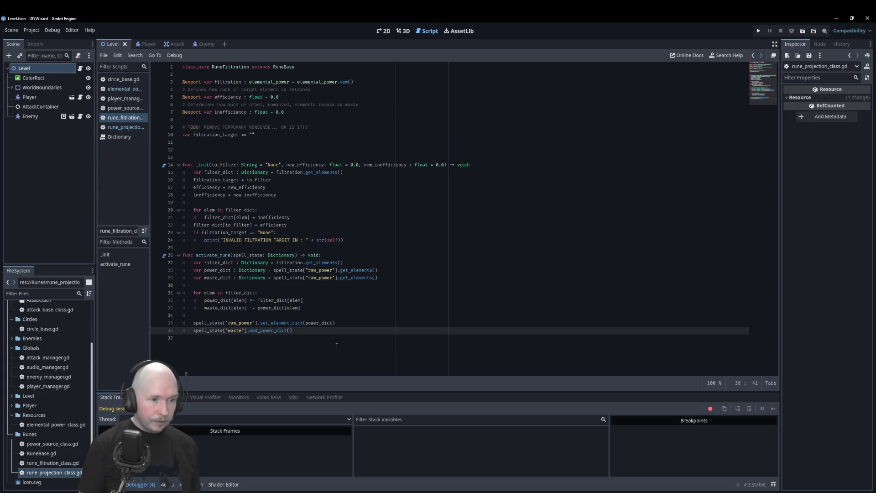
{"action": "type", "text": "waste_dict"}
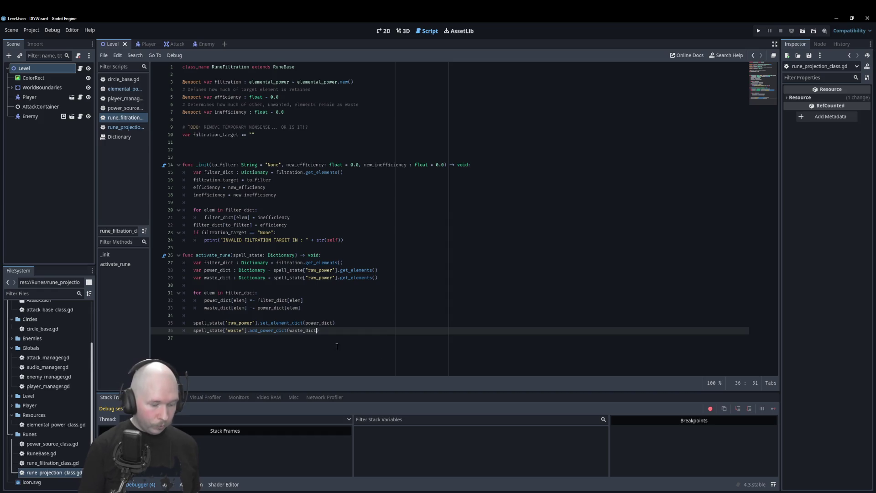
{"action": "key", "text": "Escape"}
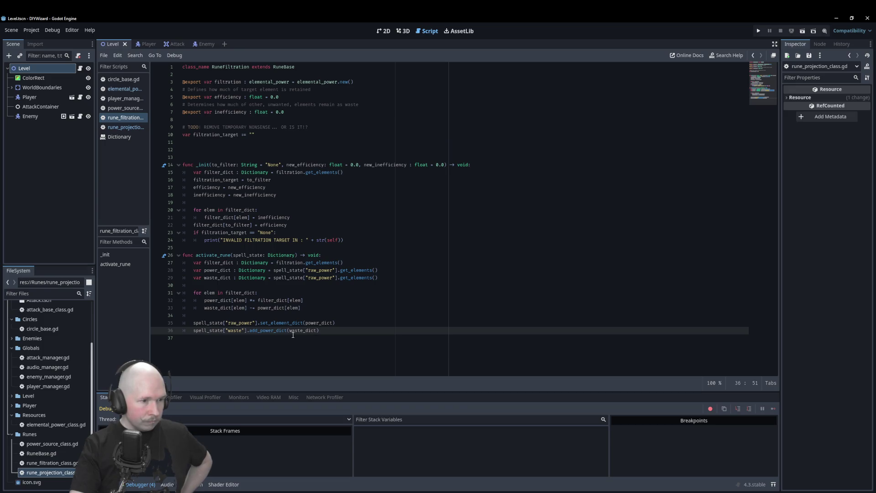
- Open rune_projection_class.gd from the Scripts list
{"action": "left_click", "coordinate": [133, 128]}
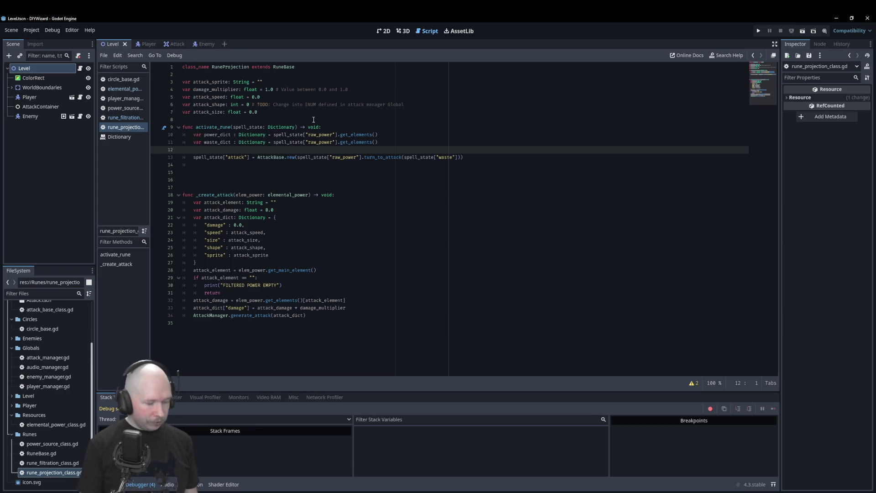
- Type 'var total : float = 0' below the waste_dict line in activate_rune
{"action": "type", "text": "var total"}
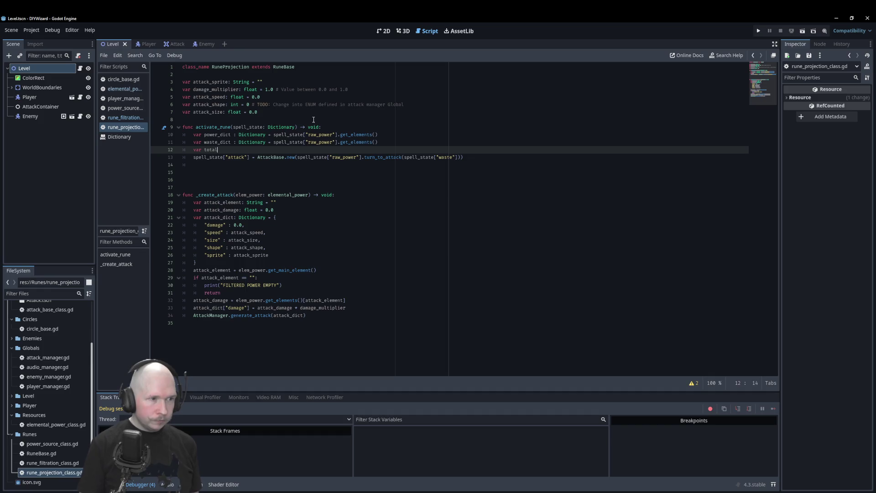
{"action": "type", "text": " : float "}
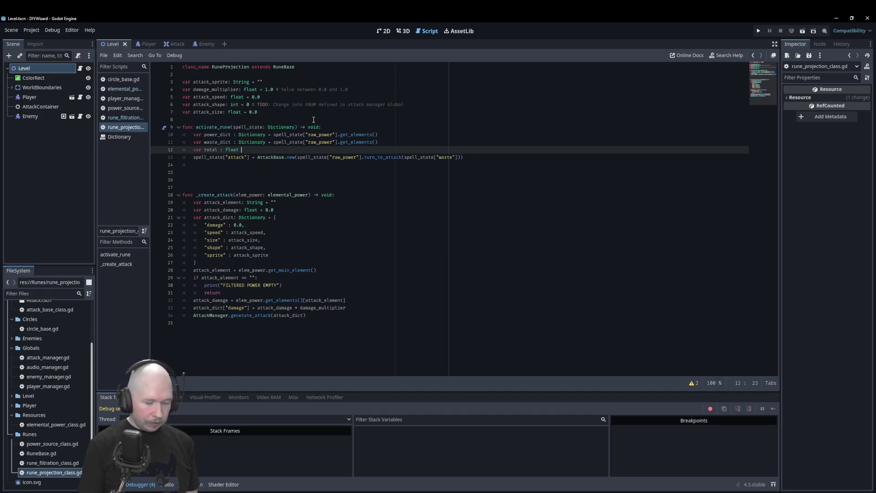
{"action": "type", "text": "= 0.0"}
- Add a for loop over power_dict that does total += power_dict[elem]
{"action": "key", "text": "Return"}
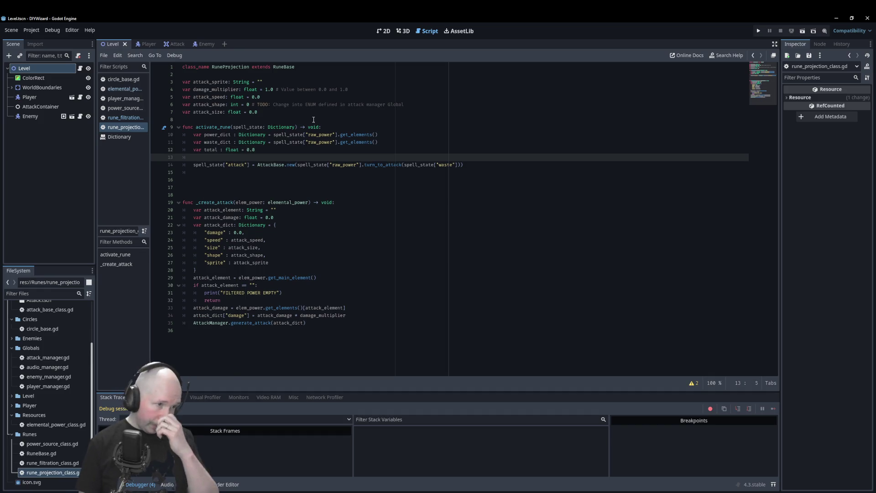
{"action": "type", "text": "for elem in "}
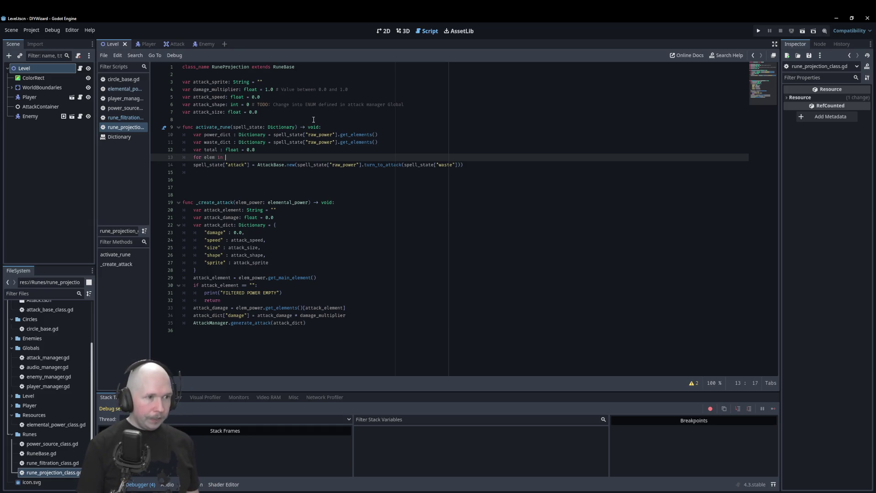
{"action": "type", "text": "power"}
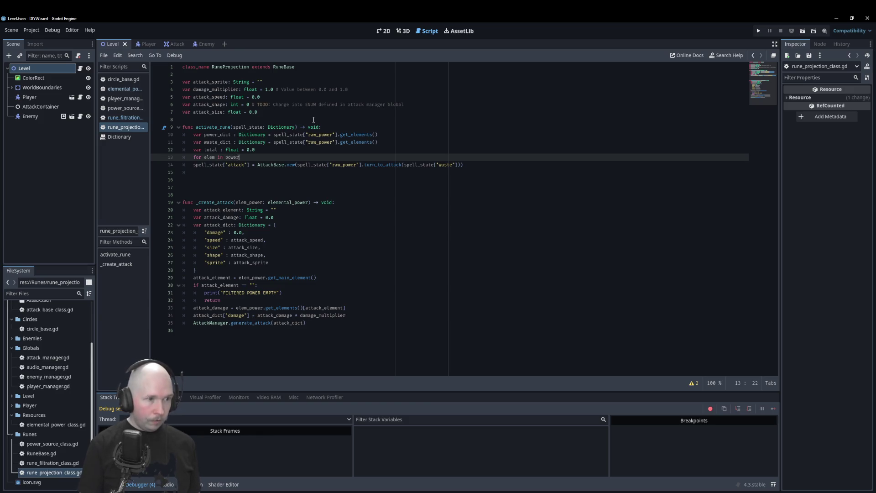
{"action": "key", "text": "Return"}
{"action": "key", "text": "Return"}
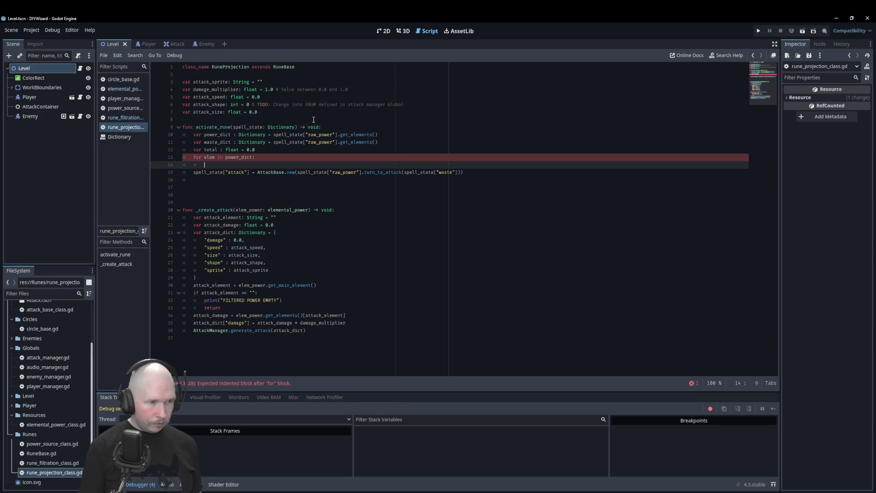
{"action": "type", "text": "tot"}
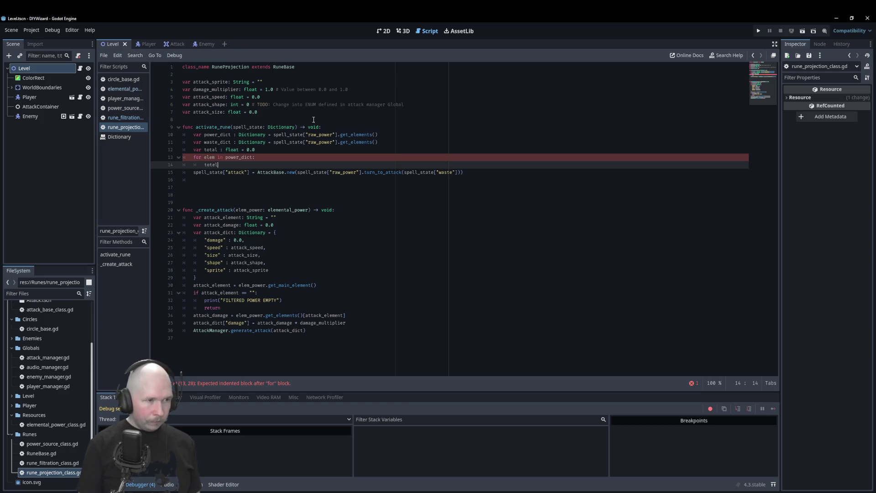
{"action": "key", "text": "Return"}
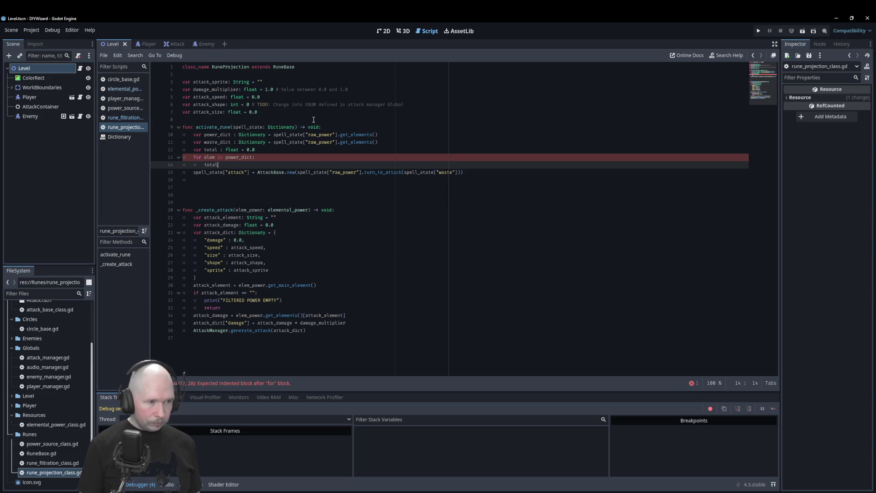
{"action": "type", "text": " +="}
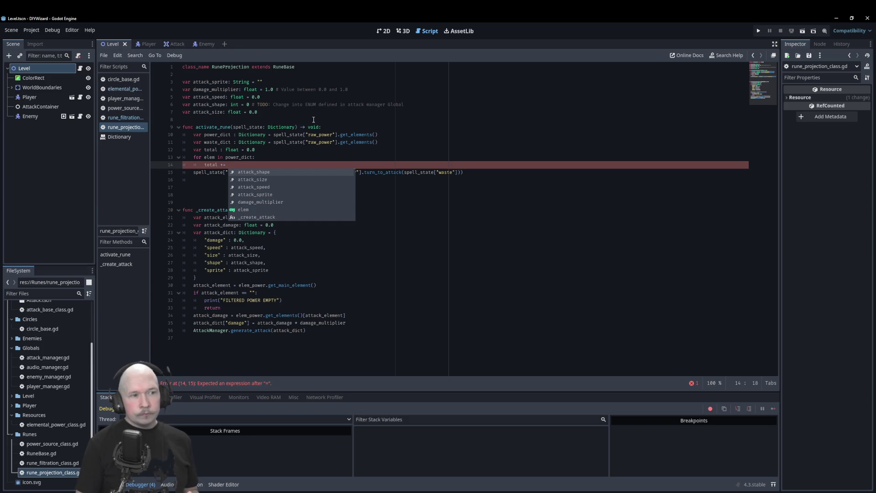
{"action": "type", "text": "power"}
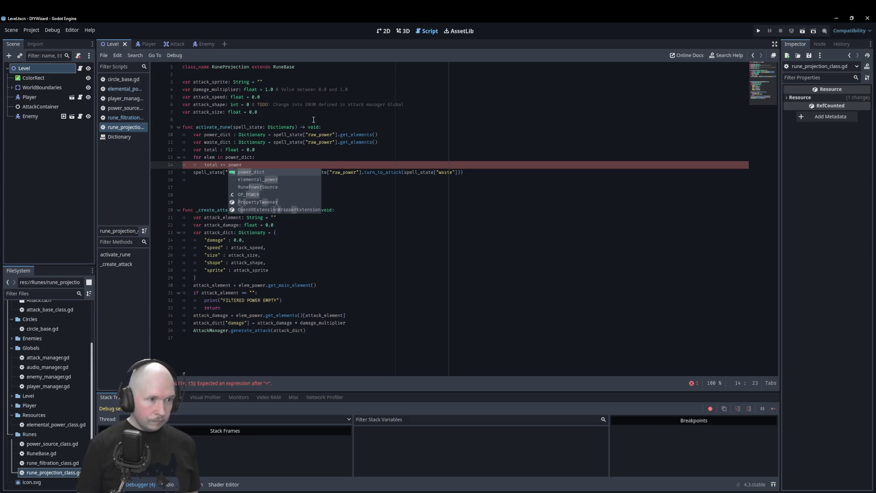
{"action": "key", "text": "Return"}
{"action": "type", "text": "[elem"}
{"action": "key", "text": "Up"}
- Insert blank lines above the loop and begin a new var declaration there
{"action": "key", "text": "Home"}
{"action": "key", "text": "Return"}
{"action": "key", "text": "Up"}
{"action": "key", "text": "Return"}
{"action": "key", "text": "Up"}
{"action": "type", "text": "var"}
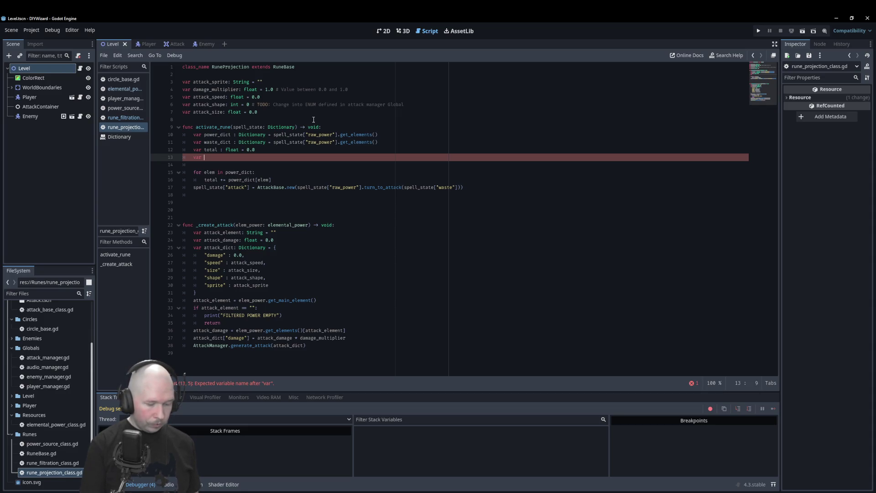
- Trim line 13 of activate_rune back to a bare 'var ' and open elemental_power.gd
{"action": "type", "text": "highest:"}
{"action": "type", "text": " g"}
{"action": "type", "text": "loat"}
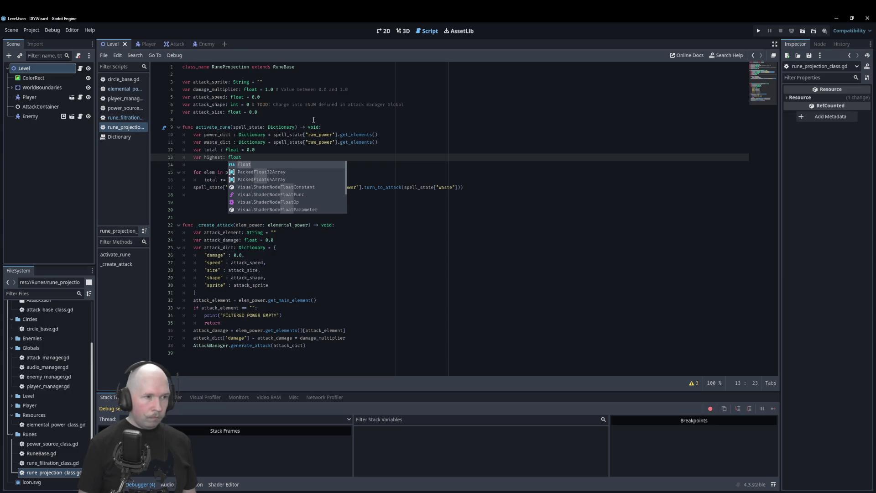
{"action": "key", "text": "BackSpace"}
{"action": "key", "text": "BackSpace"}
{"action": "key", "text": "BackSpace"}
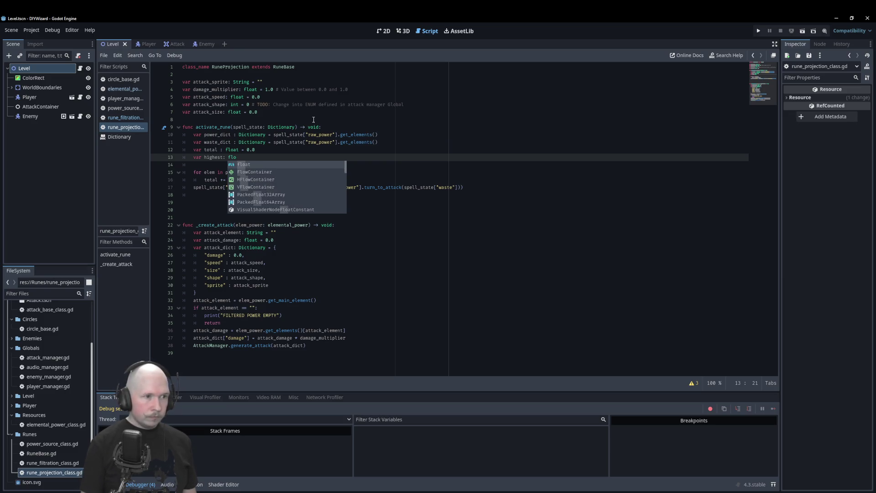
{"action": "key", "text": "BackSpace"}
{"action": "key", "text": "BackSpace"}
{"action": "key", "text": "BackSpace"}
{"action": "type", "text": "main_elem"}
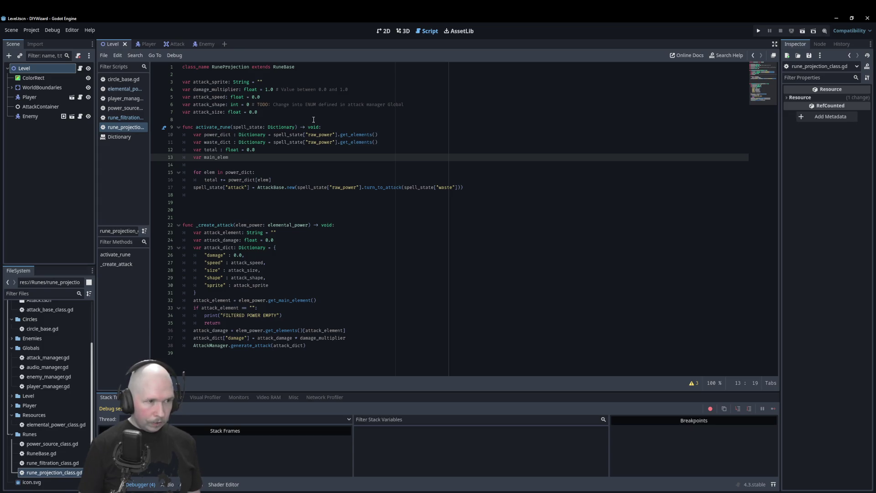
{"action": "key", "text": "BackSpace"}
{"action": "key", "text": "BackSpace"}
{"action": "key", "text": "BackSpace"}
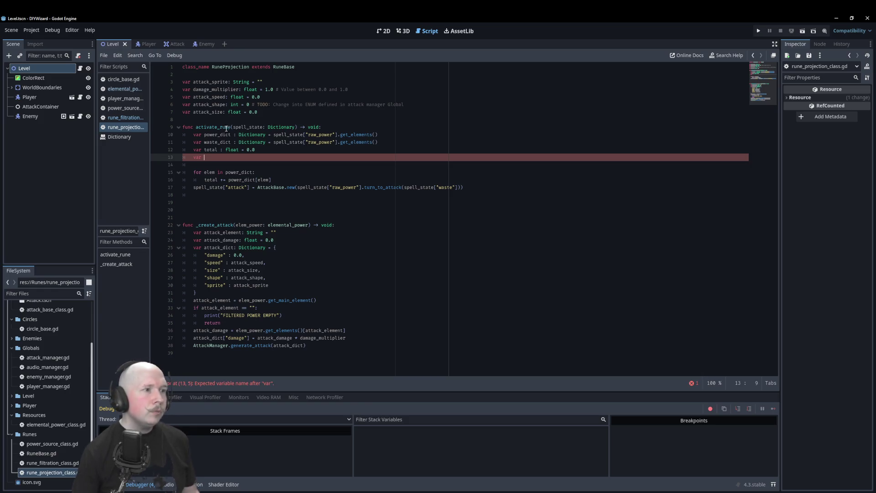
{"action": "left_click", "coordinate": [123, 89]}
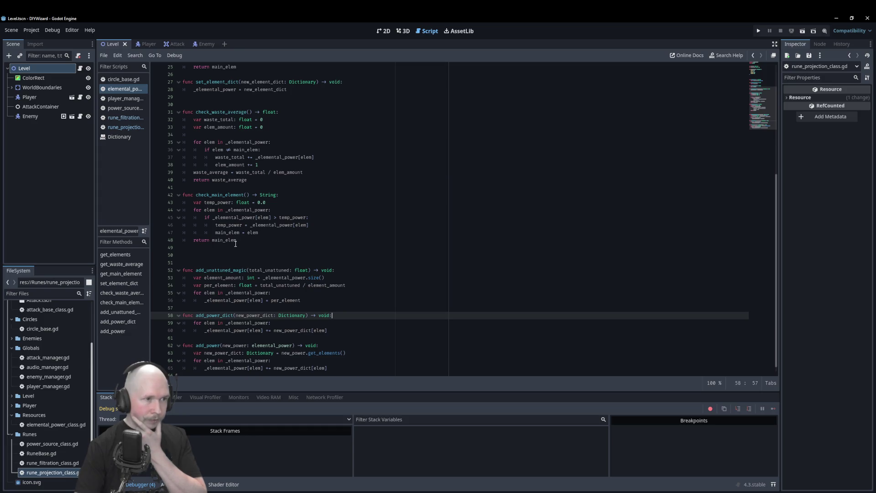
{"action": "scroll", "coordinate": [235, 243], "scroll_direction": "up", "scroll_amount": 6}
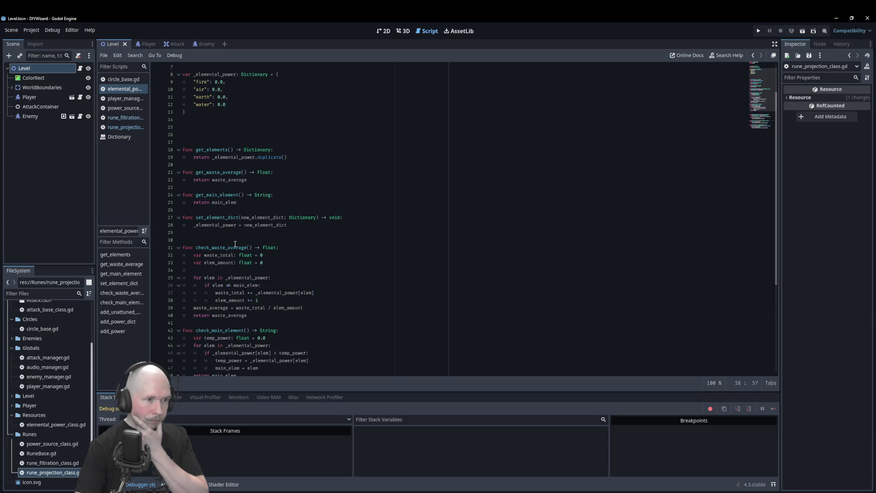
- Look over elemental_power.gd, then go back to rune_projection_class.gd
{"action": "scroll", "coordinate": [235, 243], "scroll_direction": "down", "scroll_amount": 2}
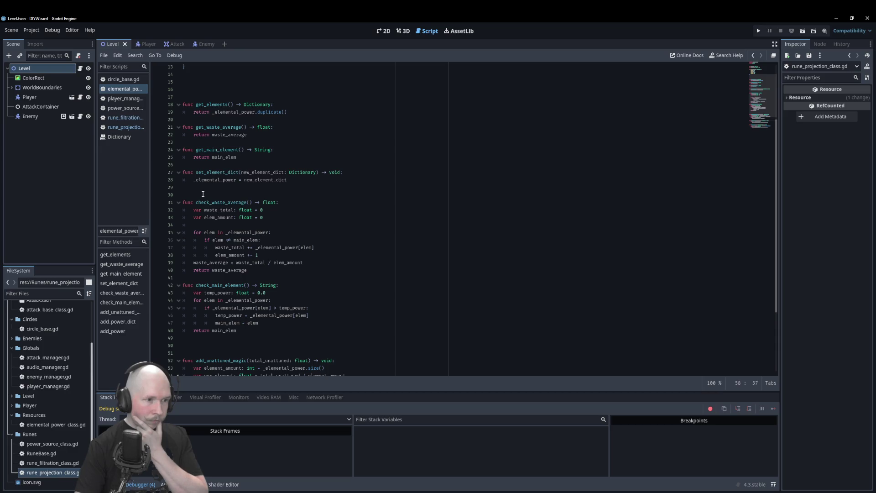
{"action": "left_click", "coordinate": [120, 130]}
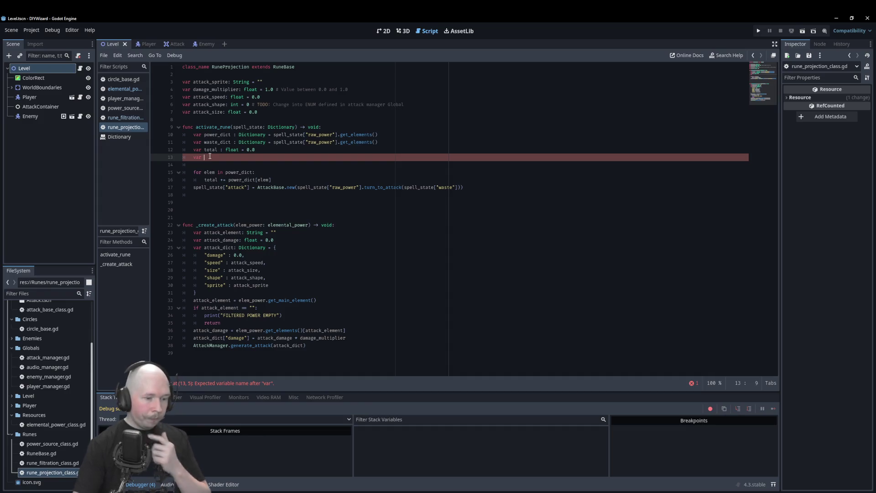
- Declare 'main_elem : String =' on line 13 using spell_state["raw_power"] copied from line 10
{"action": "type", "text": "main"}
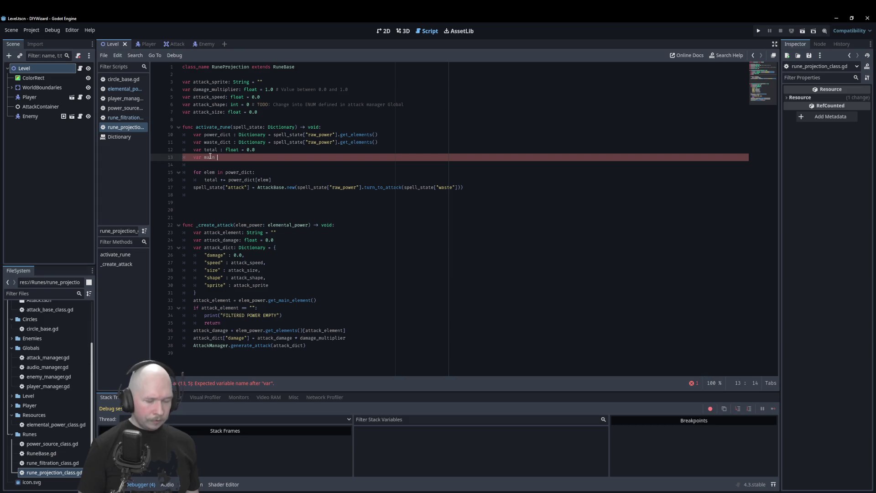
{"action": "type", "text": "_elem"}
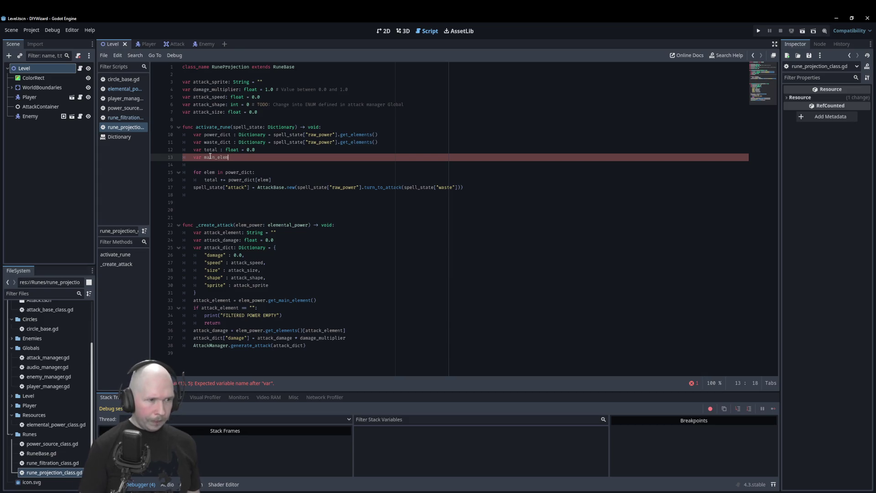
{"action": "type", "text": " : Stri"}
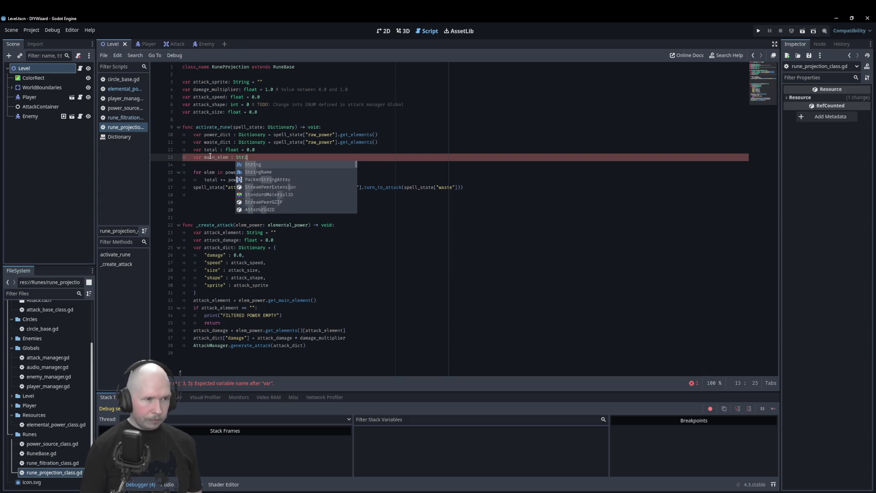
{"action": "type", "text": "ng ="}
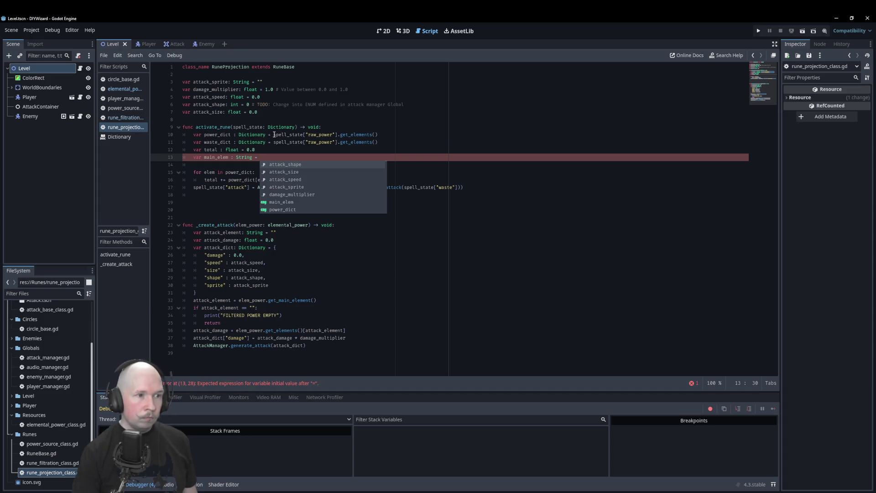
{"action": "left_click_drag", "start_coordinate": [273, 135], "coordinate": [337, 135]}
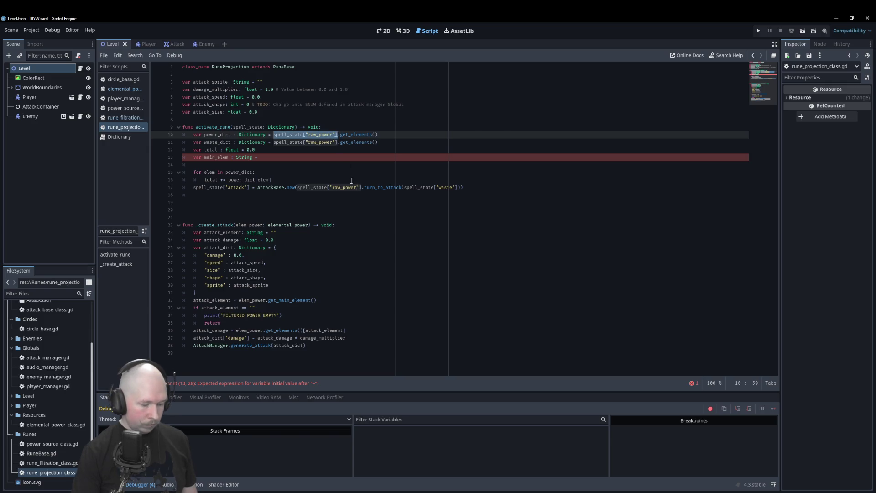
{"action": "left_click", "coordinate": [284, 158]}
{"action": "type", "text": "spell_state[\"raw_power\"]"}
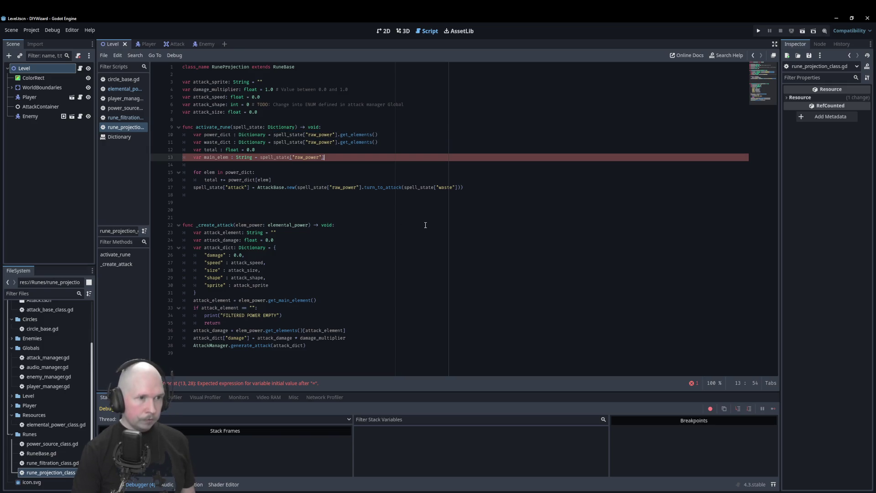
{"action": "type", "text": "."}
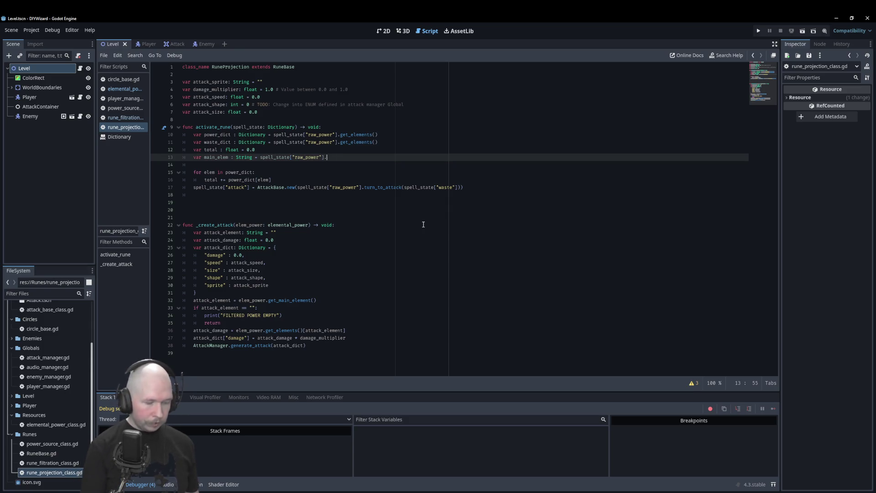
{"action": "type", "text": "gecheck"}
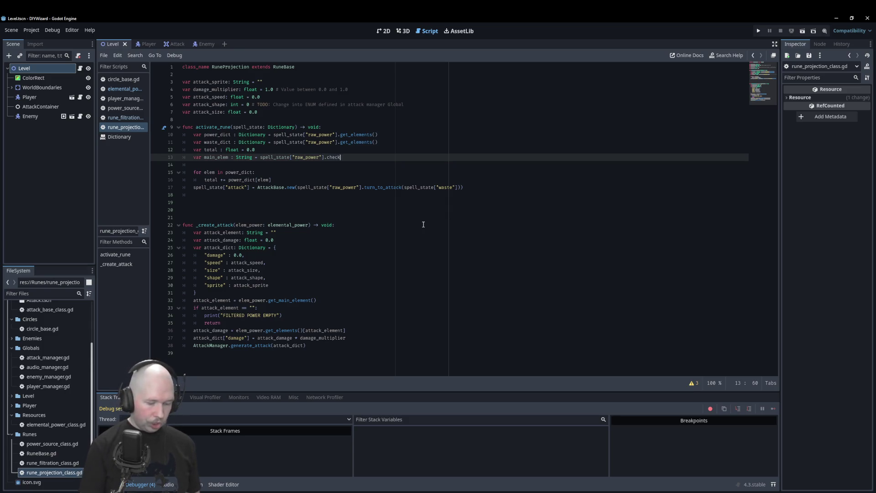
{"action": "type", "text": "_main_elem("}
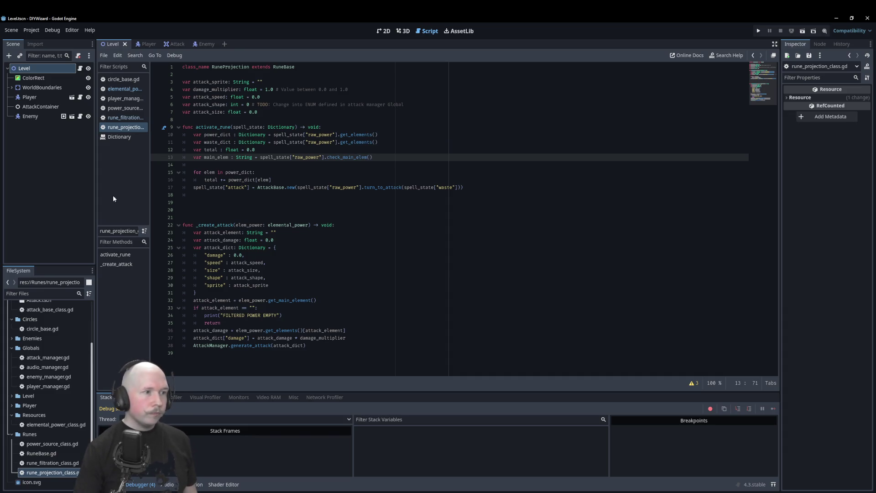
- Check the method name in elemental_power_class and complete the call as check_main_element()
{"action": "left_click", "coordinate": [124, 89]}
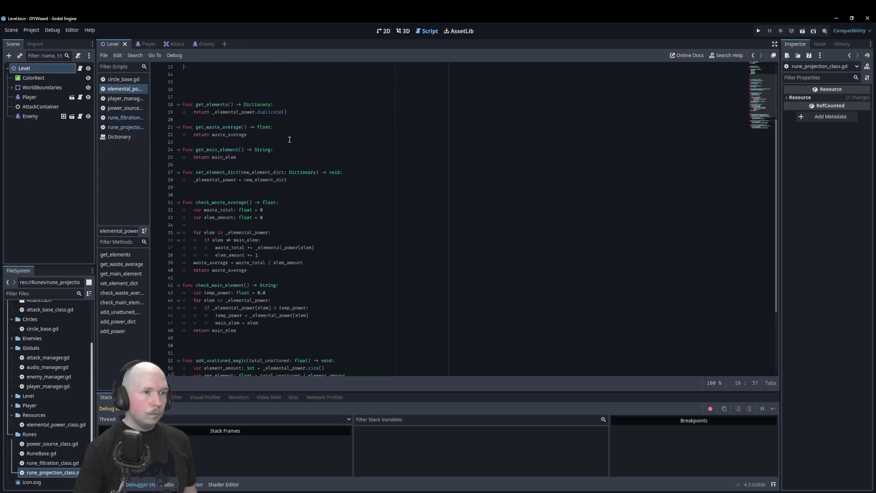
{"action": "double_click", "coordinate": [241, 285]}
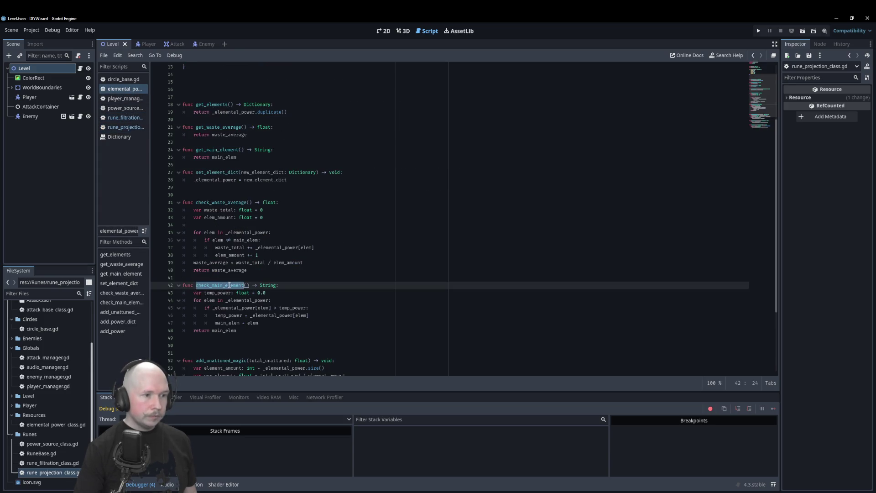
{"action": "left_click", "coordinate": [127, 128]}
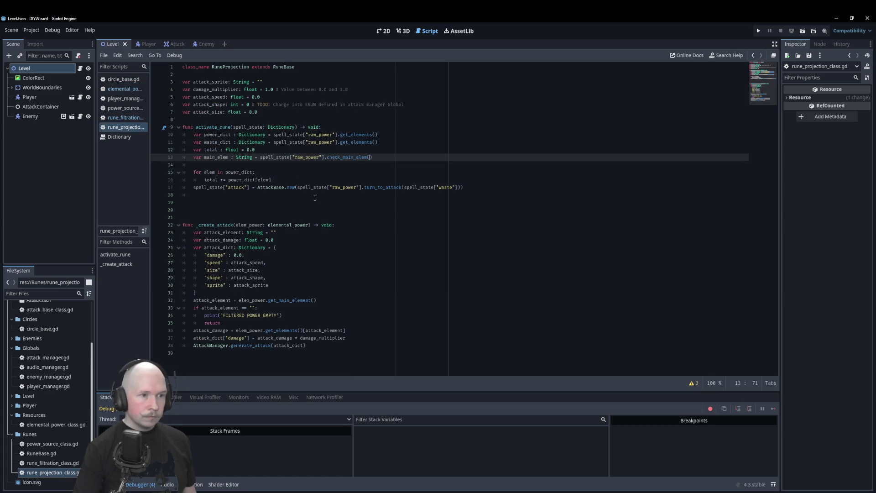
{"action": "left_click", "coordinate": [365, 157]}
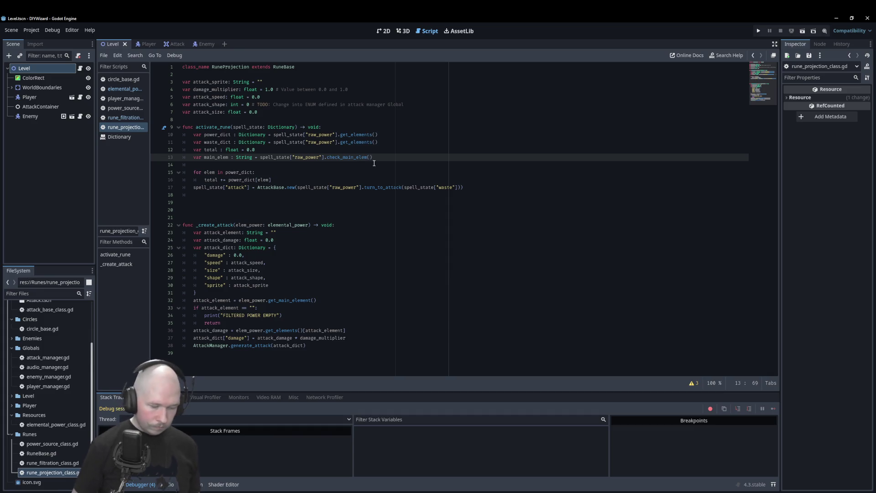
{"action": "type", "text": "ent"}
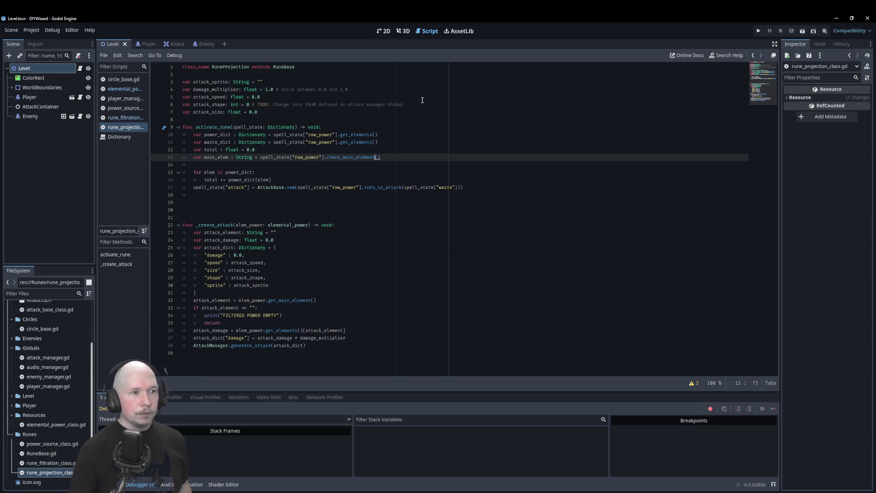
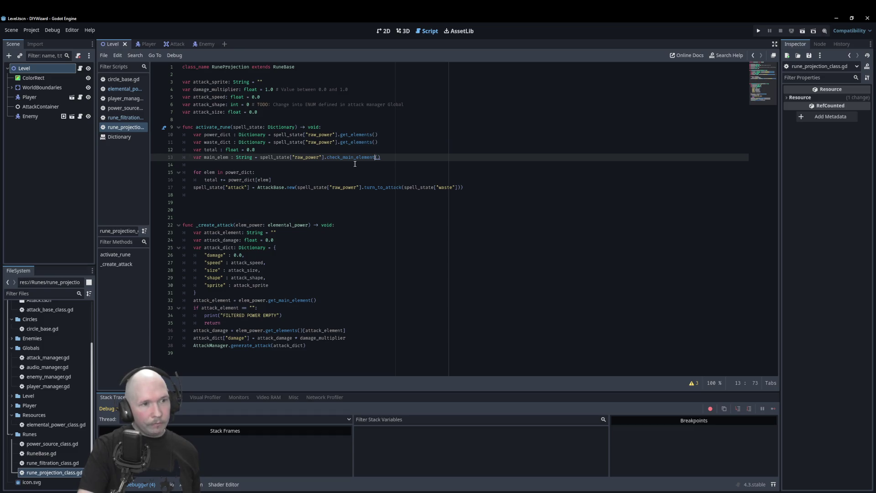
- Remove the blank line above the loop and start a 'total' line after the loop body
{"action": "left_click", "coordinate": [191, 166]}
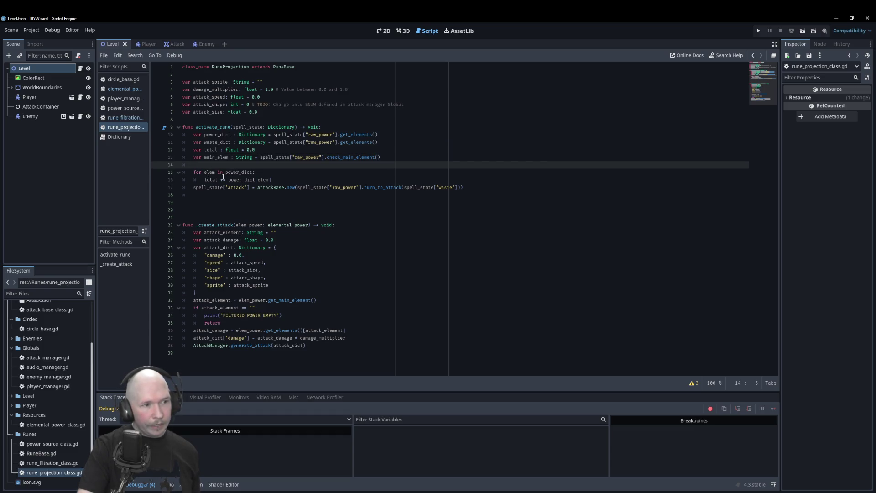
{"action": "key", "text": "BackSpace"}
{"action": "left_click", "coordinate": [281, 175]}
{"action": "key", "text": "Return"}
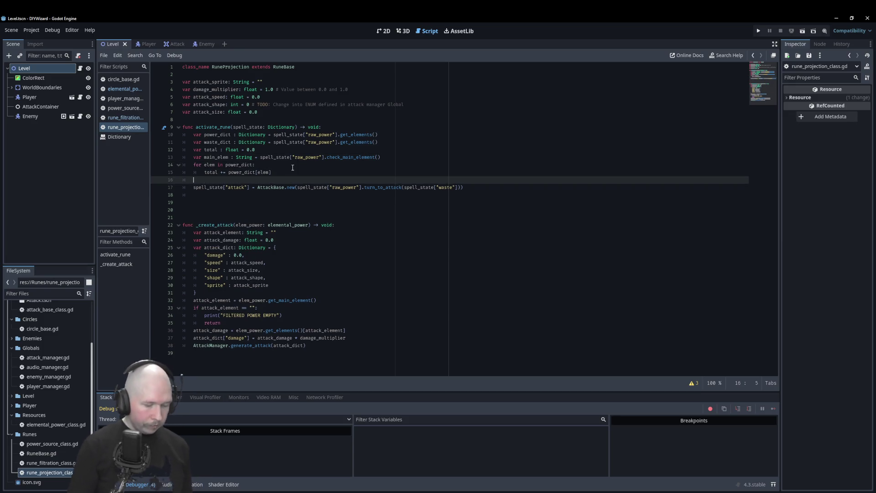
{"action": "key", "text": "BackSpace"}
{"action": "type", "text": "tot"}
{"action": "key", "text": "Return"}
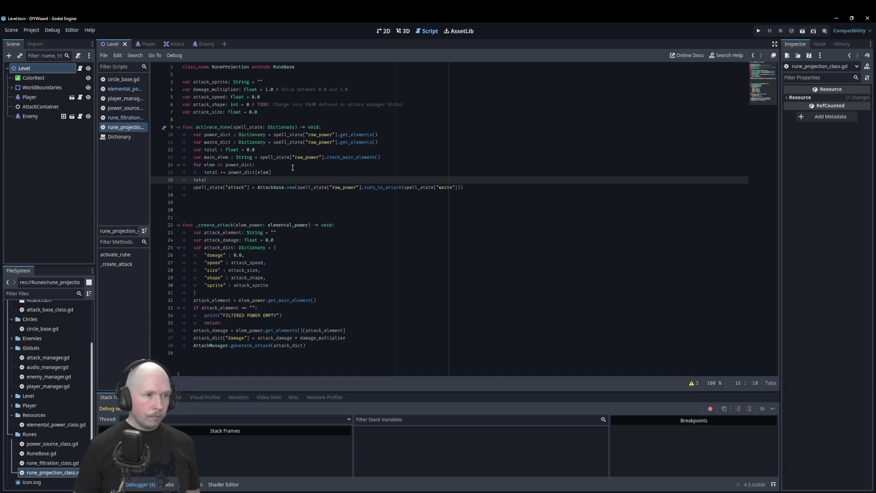
- Add 'if elem != main_elem:' in the loop and nest the total += line under it
{"action": "left_click", "coordinate": [268, 167]}
{"action": "key", "text": "Return"}
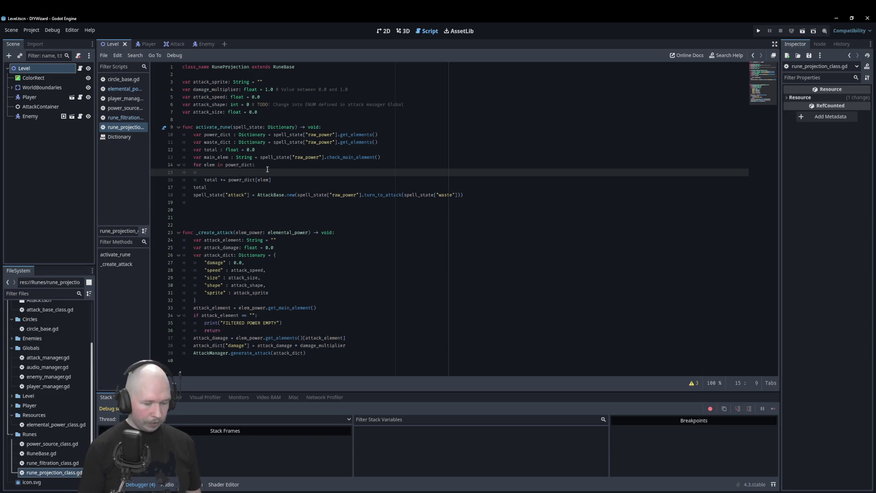
{"action": "type", "text": "if elem !="}
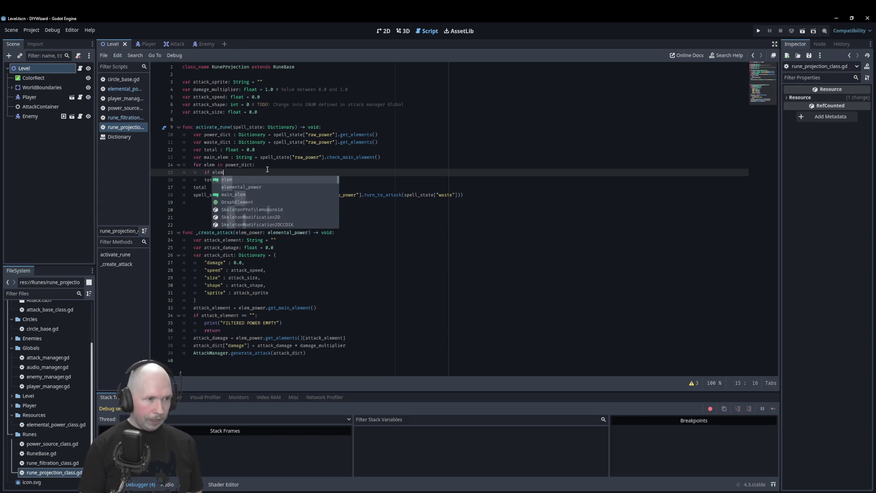
{"action": "type", "text": " main_elem:"}
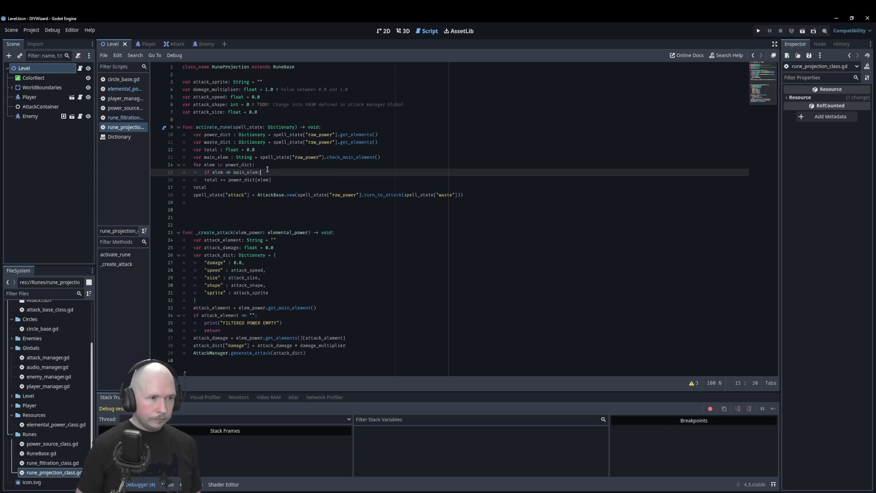
{"action": "key", "text": "Down"}
{"action": "key", "text": "Home"}
{"action": "key", "text": "Tab"}
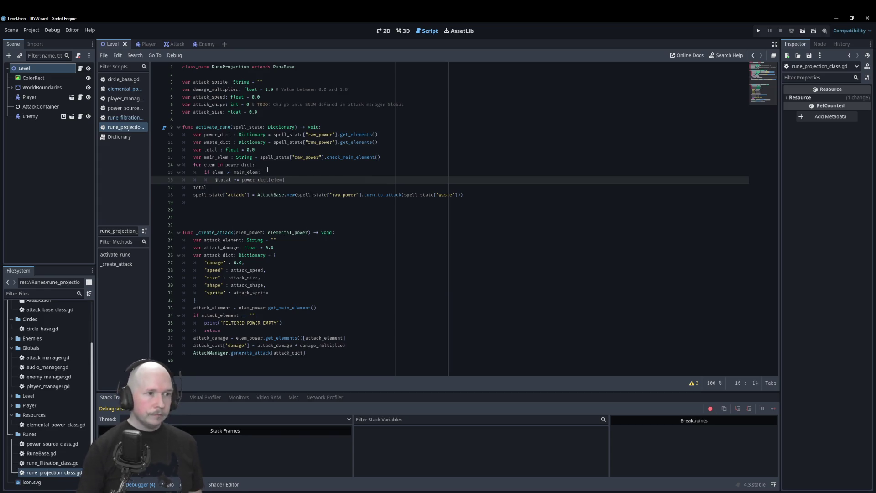
{"action": "key", "text": "Down"}
{"action": "key", "text": "ctrl+BackSpace"}
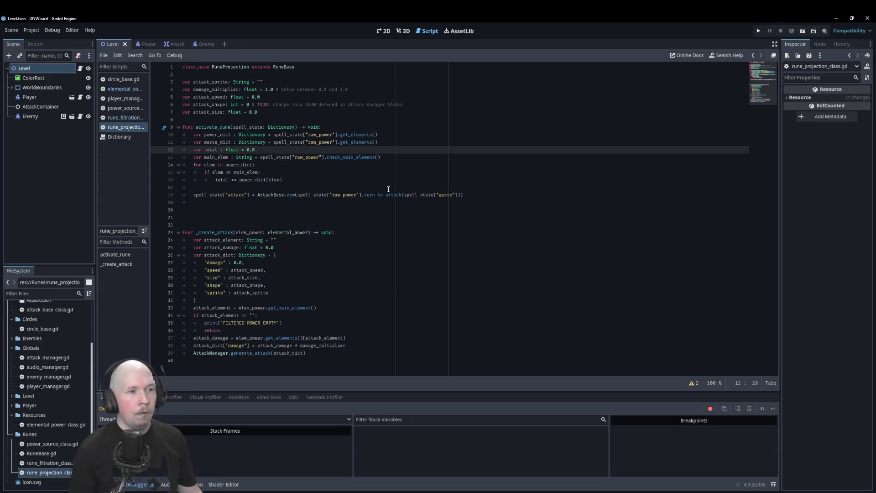
{"action": "key", "text": "Return"}
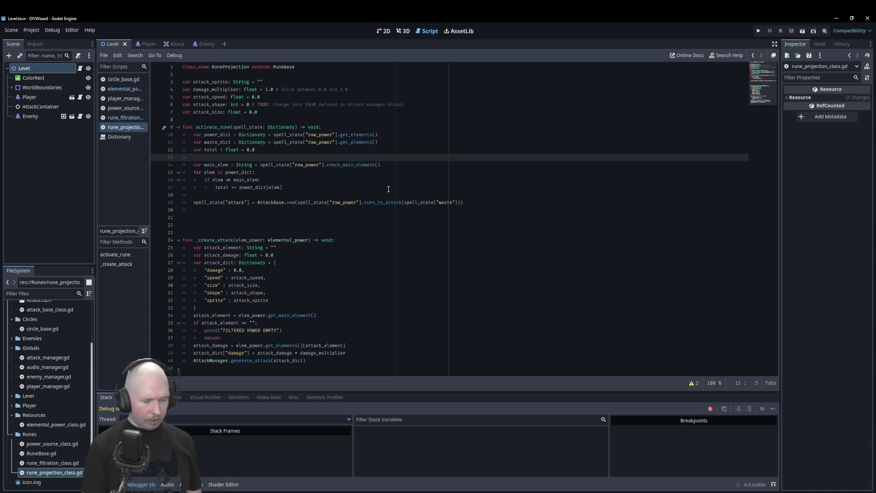
- Declare 'var to_div : float = 0.0', add 'to_div += 1' in the if block, and start a total line after the loop
{"action": "type", "text": "var to_div : flo"}
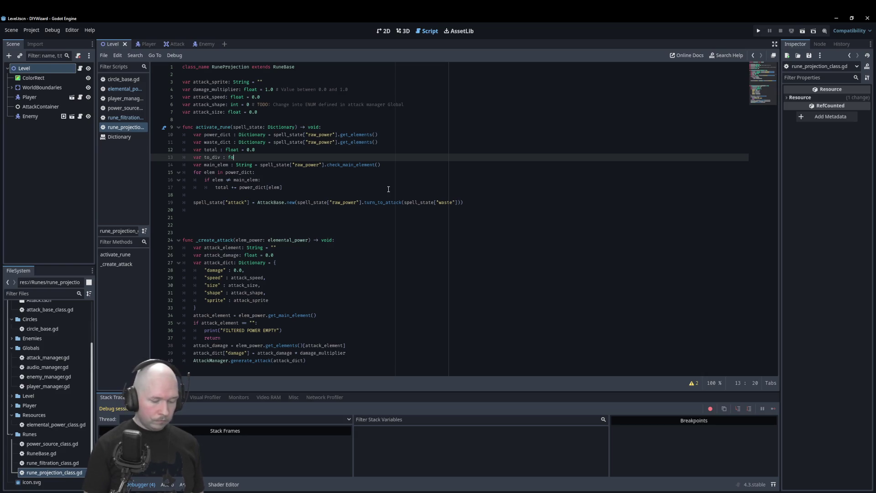
{"action": "type", "text": "at "}
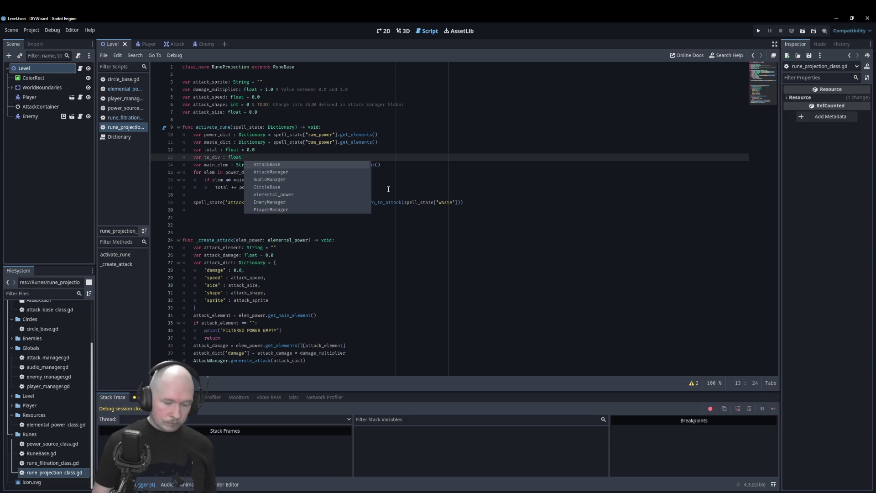
{"action": "type", "text": "= 0.0"}
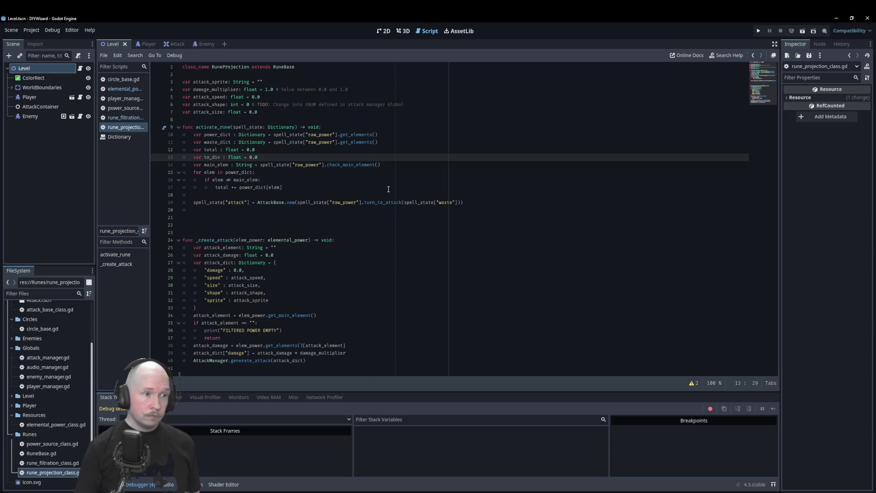
{"action": "left_click", "coordinate": [301, 188]}
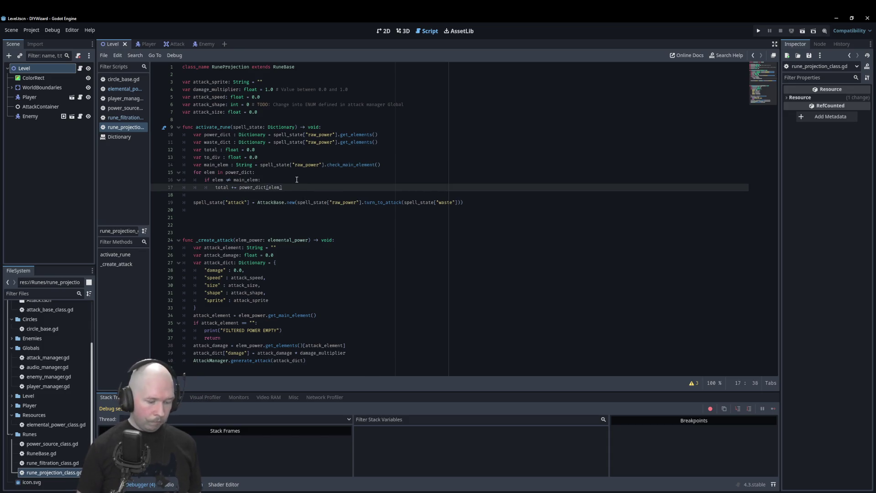
{"action": "key", "text": "Return"}
{"action": "type", "text": "to_div +"}
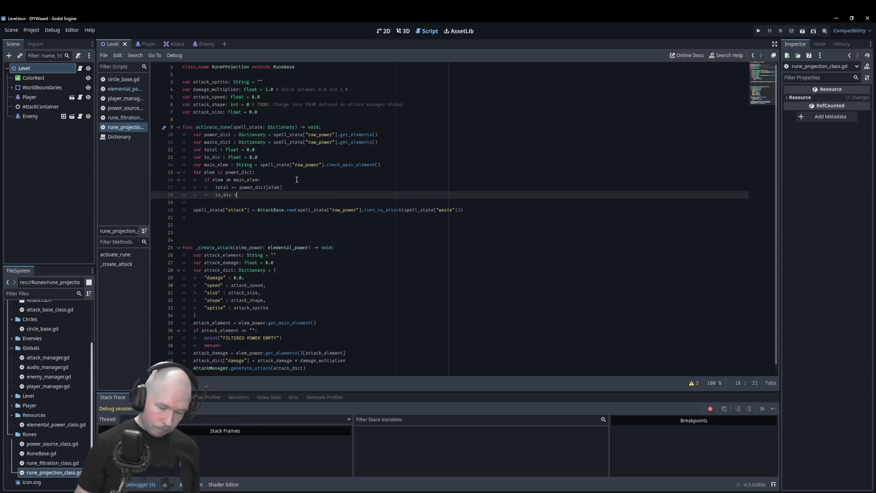
{"action": "type", "text": "= 1"}
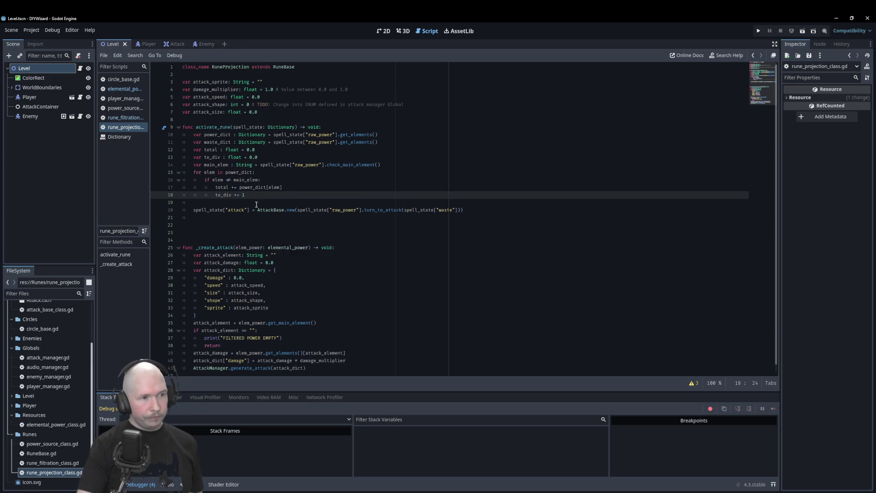
{"action": "left_click", "coordinate": [220, 203]}
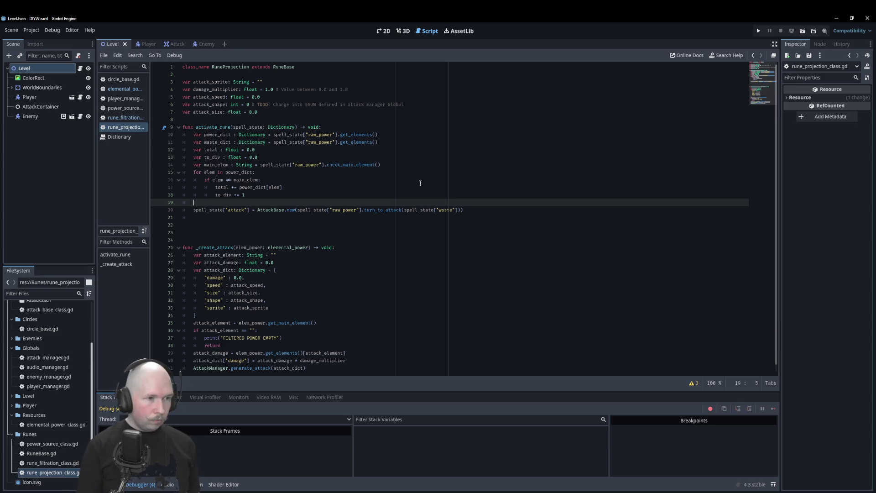
{"action": "type", "text": "total"}
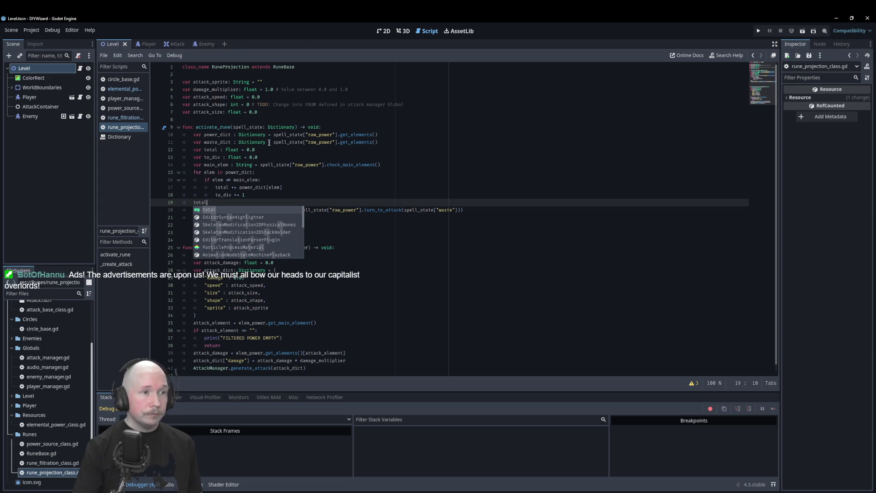
- Undo the to_div counter edits and select the arguments passed to AttackBase.new
{"action": "key", "text": "ctrl+z"}
{"action": "key", "text": "ctrl+z"}
{"action": "key", "text": "ctrl+z"}
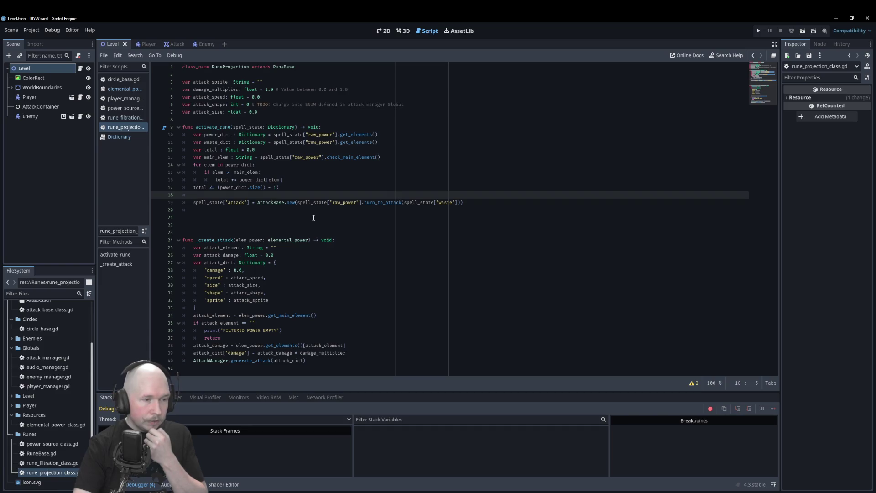
{"action": "left_click_drag", "start_coordinate": [297, 203], "coordinate": [459, 205]}
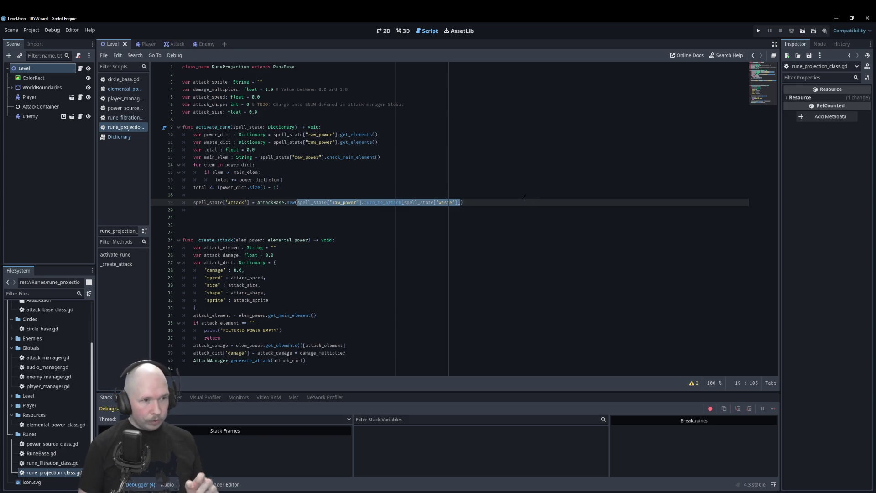
- Replace the AttackBase.new arguments with elemental_power.new() followed by an unfinished '.' access
{"action": "type", "text": "eleme"}
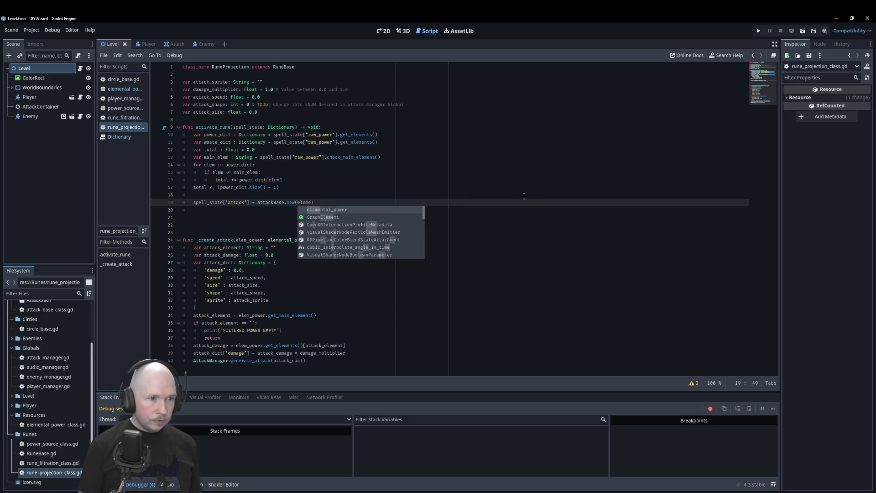
{"action": "key", "text": "Return"}
{"action": "type", "text": ".new"}
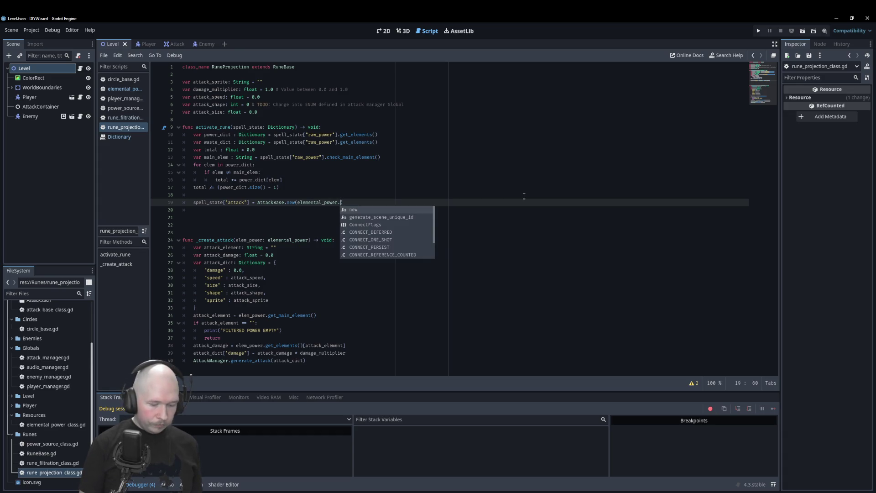
{"action": "key", "text": "Return"}
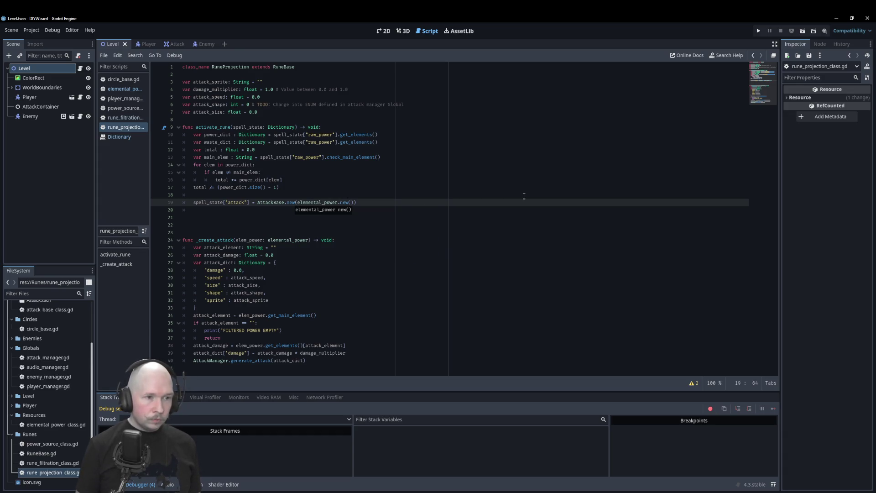
{"action": "type", "text": "."}
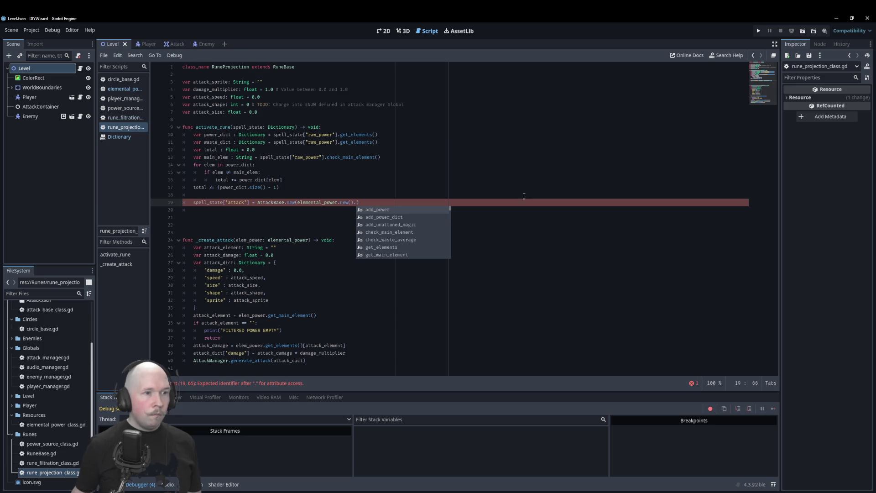
- Add 'var new_attack : elemental_power = elemental_power.new()' at the top of activate_rune
{"action": "left_click", "coordinate": [341, 126]}
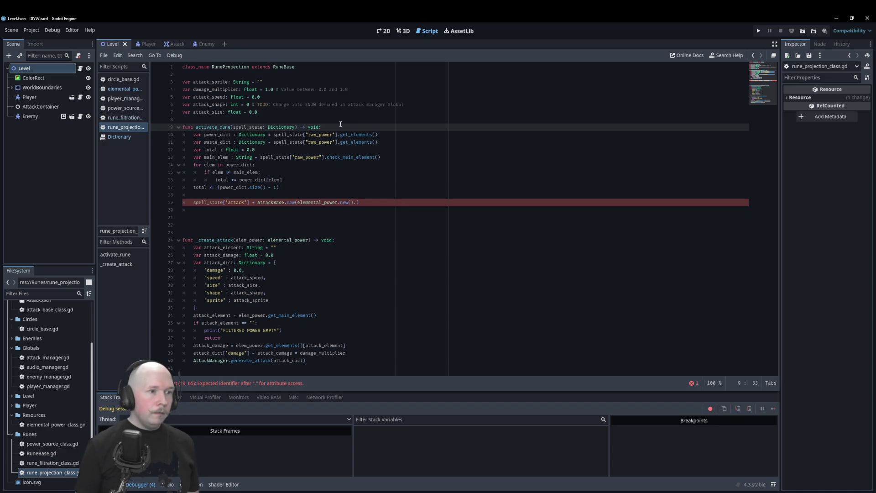
{"action": "key", "text": "Return"}
{"action": "type", "text": "var "}
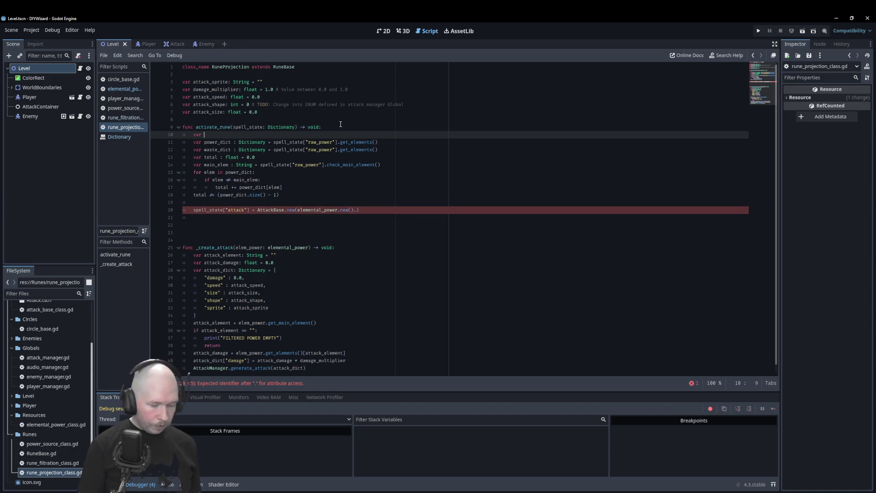
{"action": "type", "text": "new_atta"}
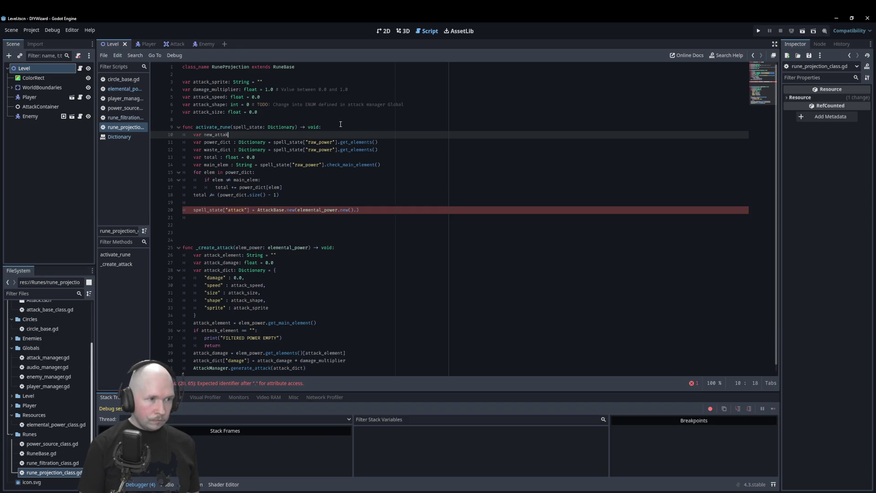
{"action": "type", "text": "k "}
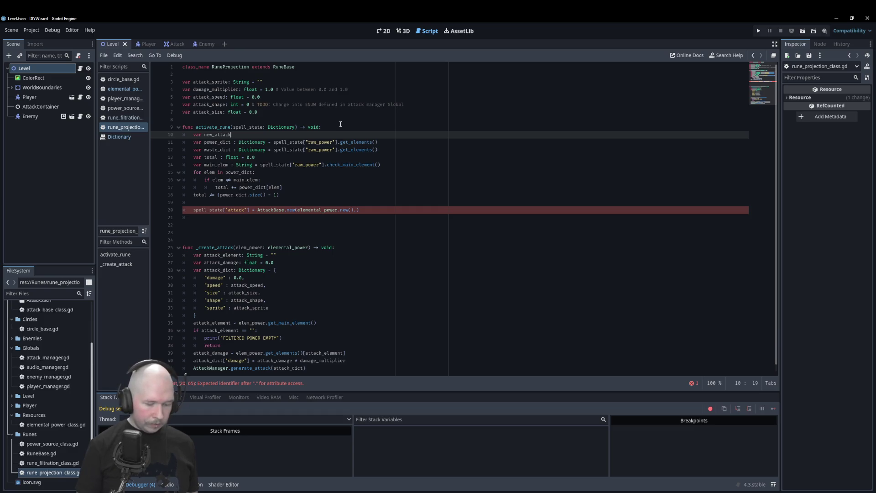
{"action": "type", "text": ": elem"}
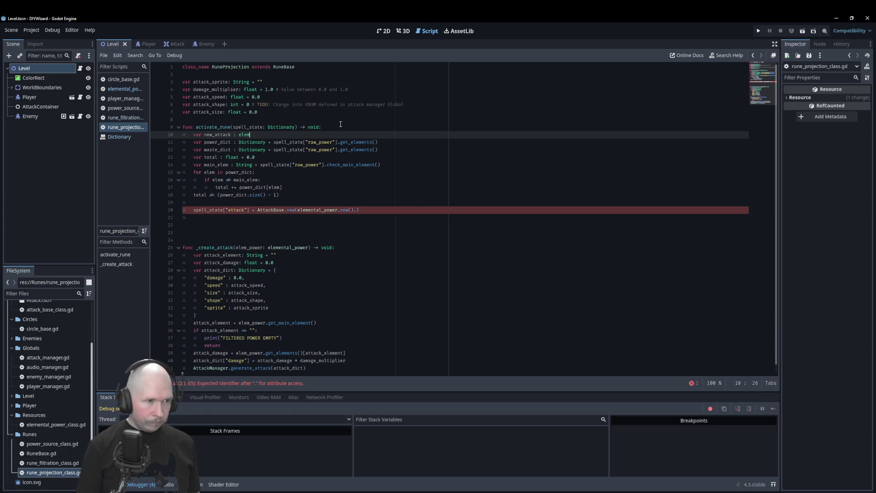
{"action": "key", "text": "Return"}
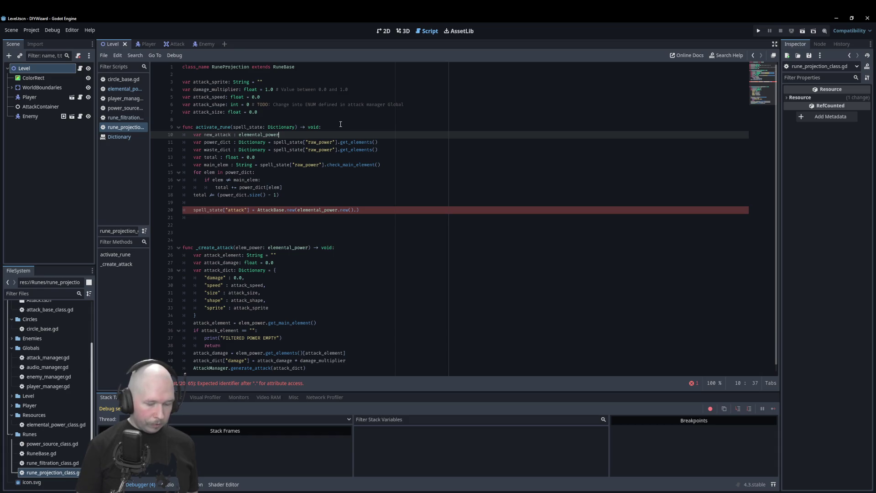
{"action": "type", "text": " = ele"}
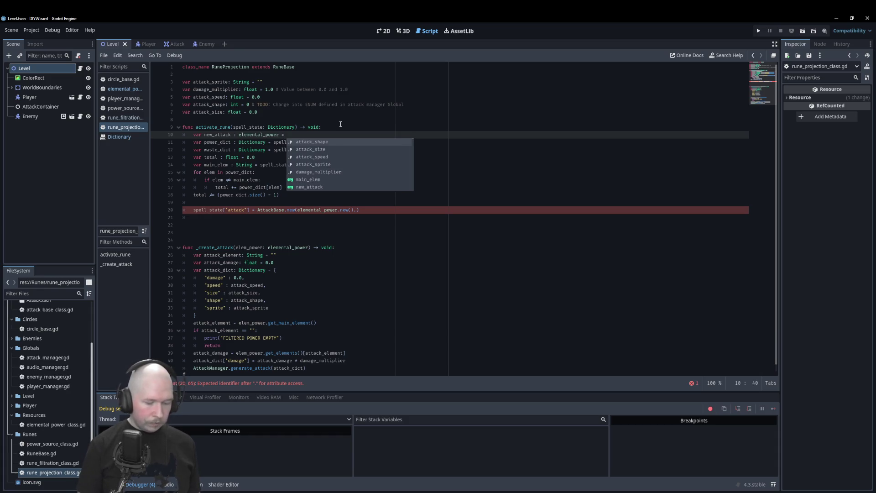
{"action": "key", "text": "Return"}
{"action": "type", "text": ".new("}
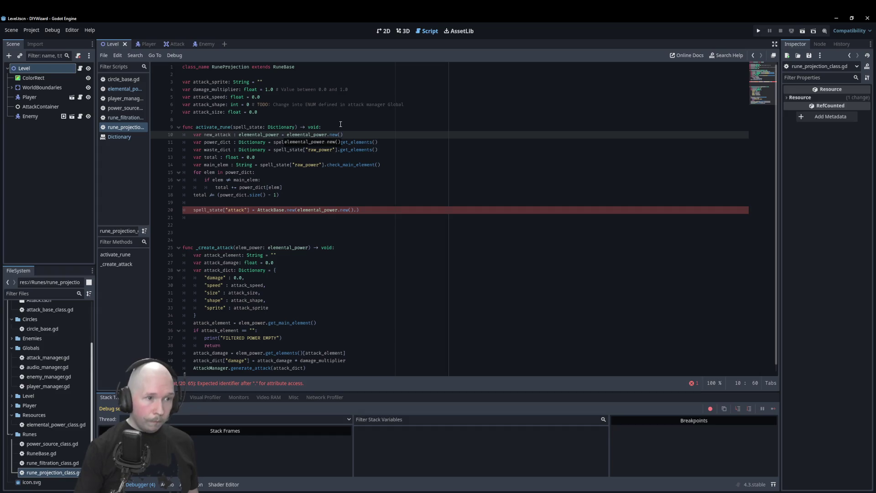
{"action": "left_click", "coordinate": [312, 184]}
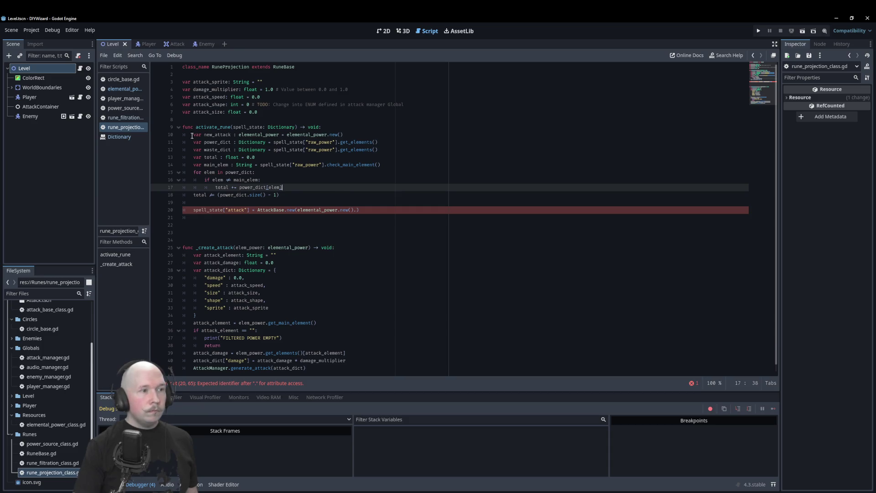
- Inspect the elemental_power and rune_filtration scripts, then return to rune_projection
{"action": "left_click", "coordinate": [127, 90]}
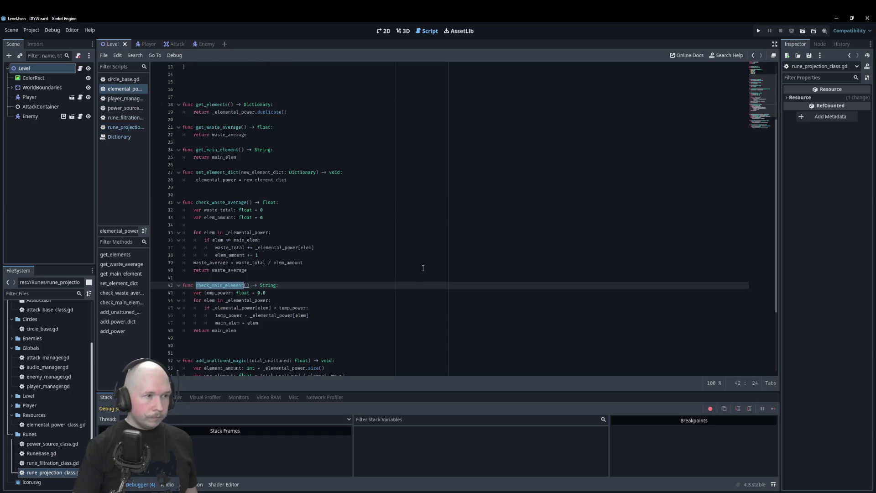
{"action": "left_click", "coordinate": [115, 119]}
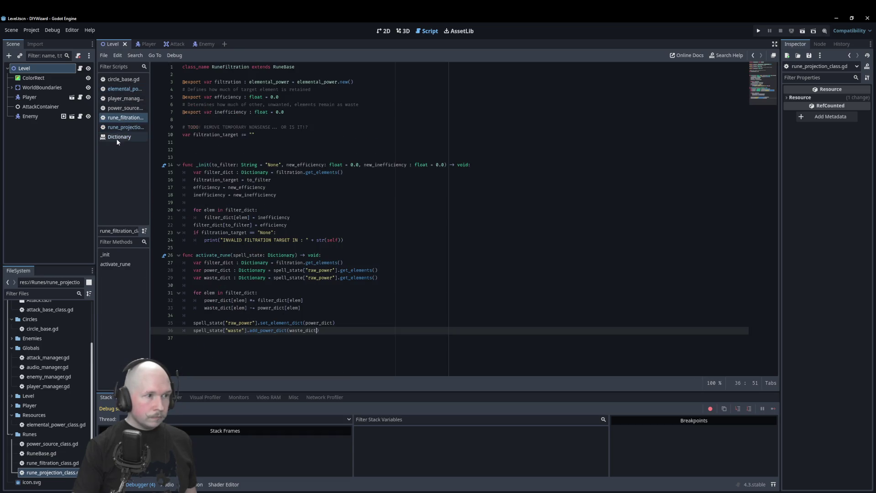
{"action": "left_click", "coordinate": [123, 127]}
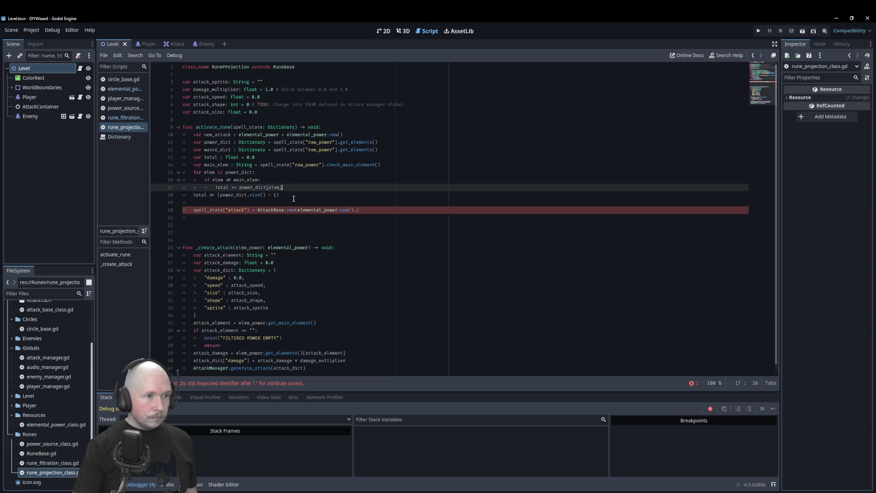
{"action": "key", "text": "Down"}
{"action": "key", "text": "Down"}
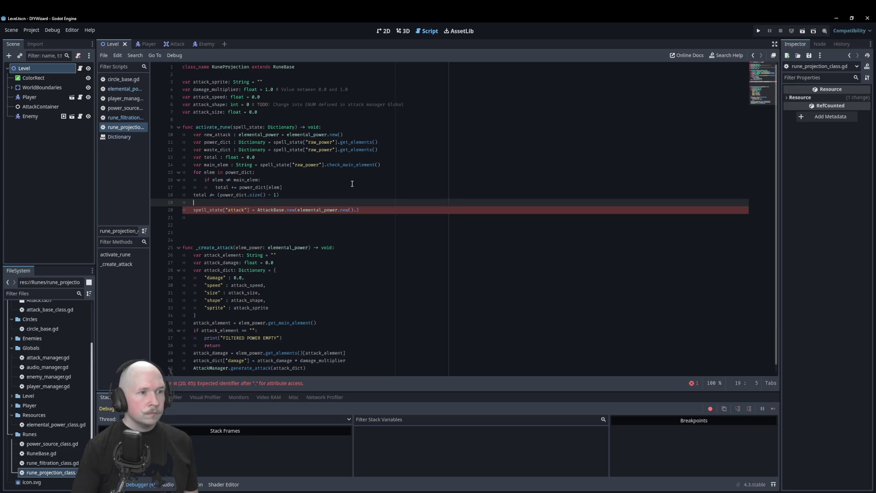
- Add 'var atk_dict : Dictionary = new_attack.get_elements()' below the new_attack declaration
{"action": "left_click", "coordinate": [391, 150]}
{"action": "key", "text": "Up"}
{"action": "key", "text": "Up"}
{"action": "key", "text": "Return"}
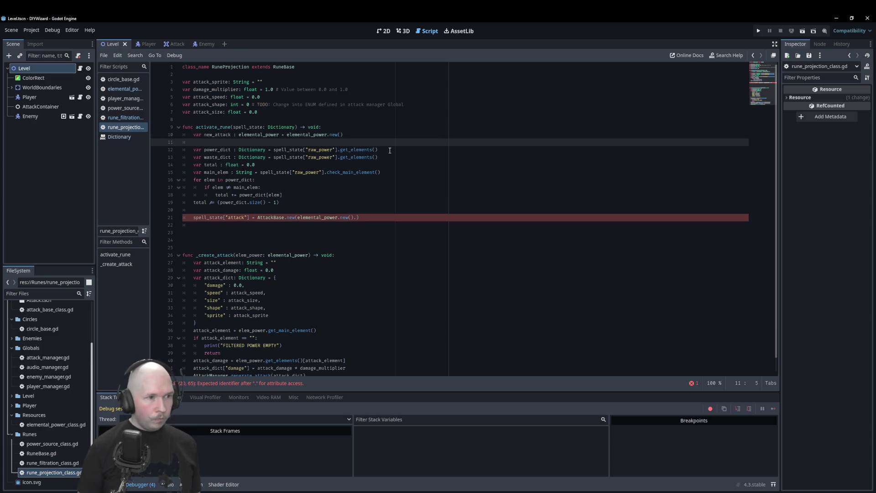
{"action": "type", "text": "var "}
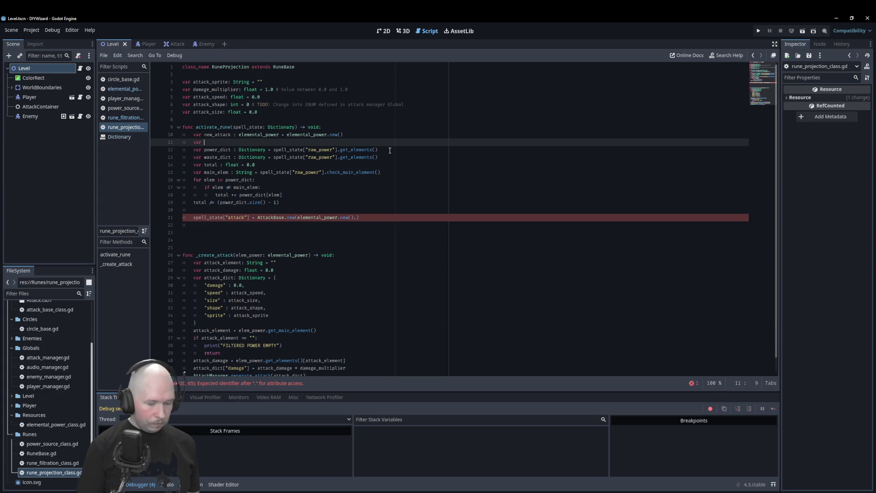
{"action": "type", "text": "atk_di"}
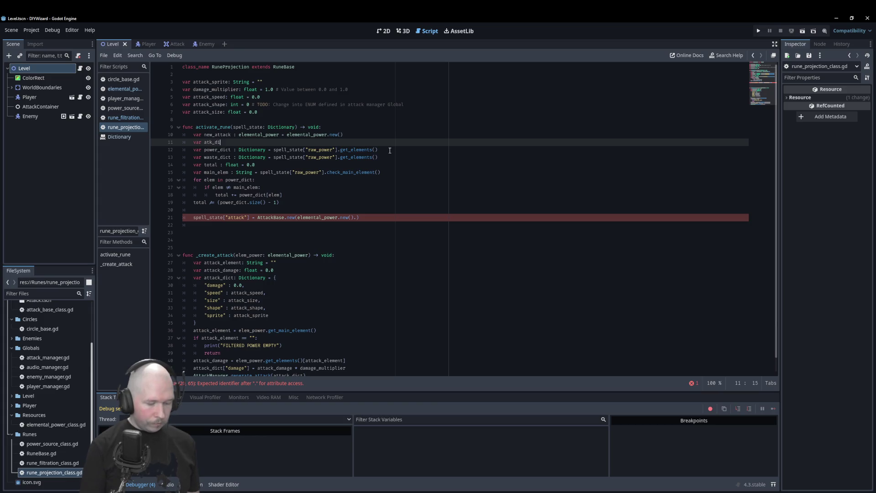
{"action": "type", "text": "ct : "}
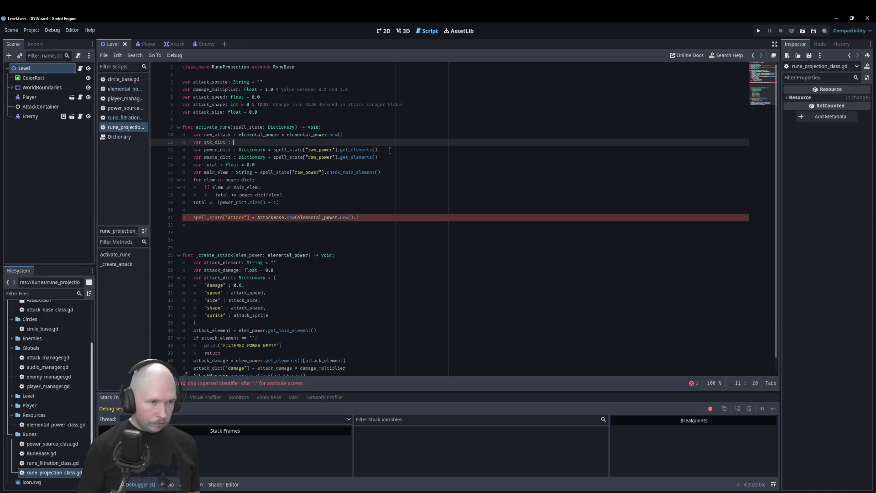
{"action": "type", "text": "Dic"}
{"action": "key", "text": "Return"}
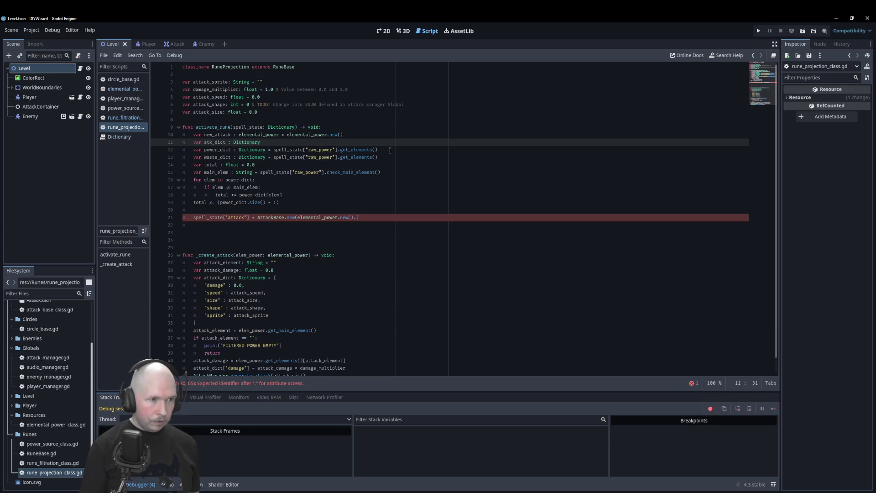
{"action": "type", "text": "= "}
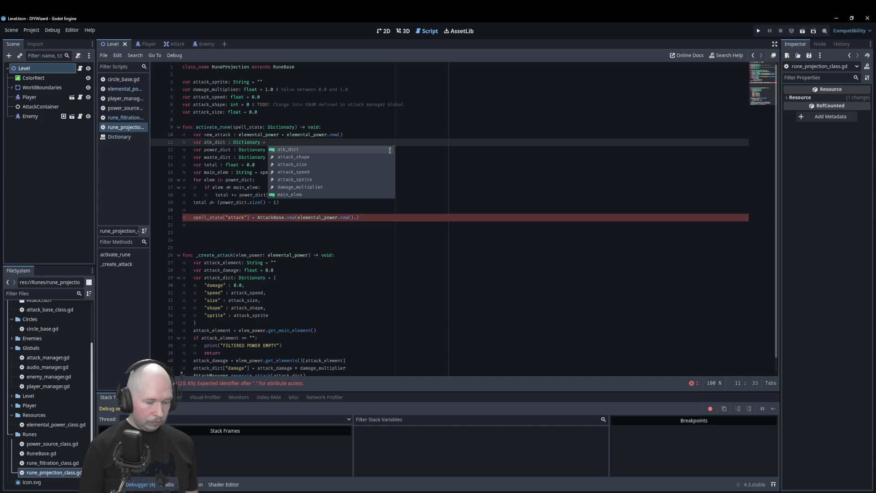
{"action": "type", "text": "new_attack."}
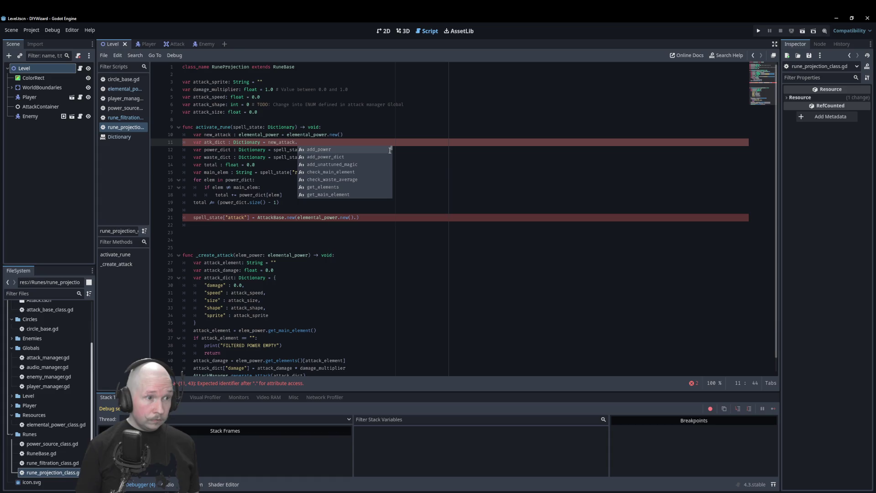
{"action": "type", "text": "get"}
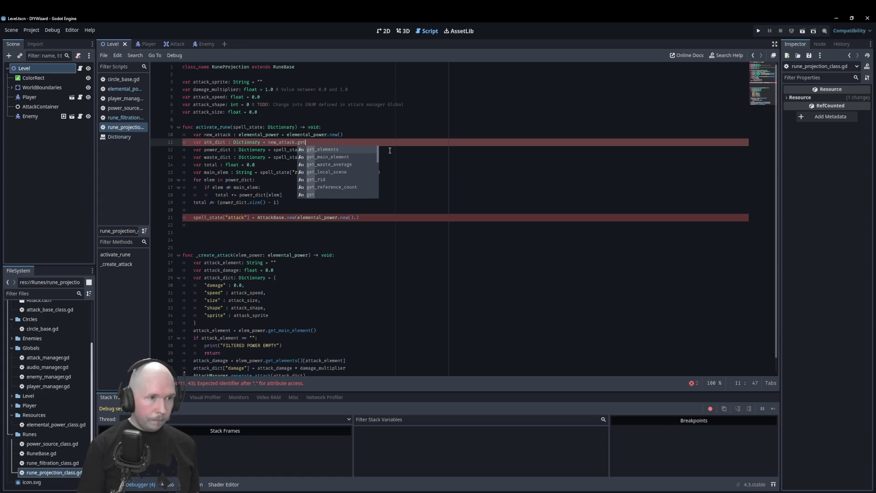
{"action": "key", "text": "Return"}
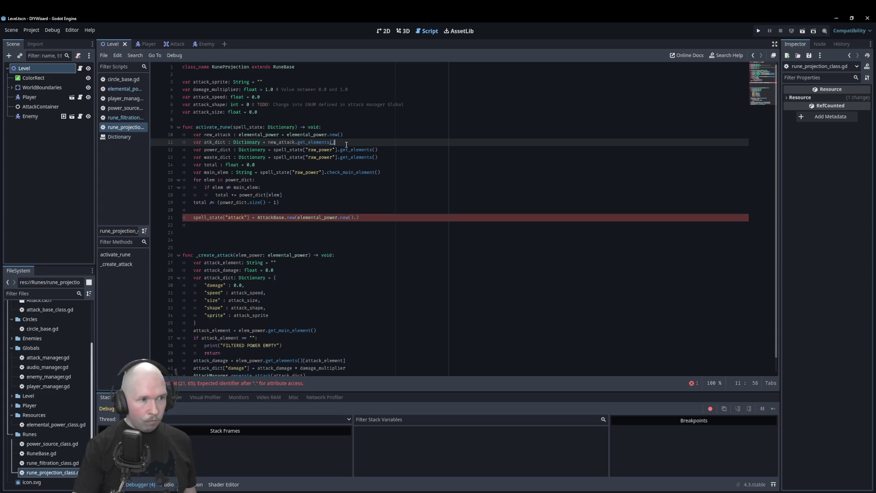
- Add 'atk_dict[main_elem] = power_dict[main_elem] - total' on line 20, before the attack line
{"action": "left_click", "coordinate": [283, 212]}
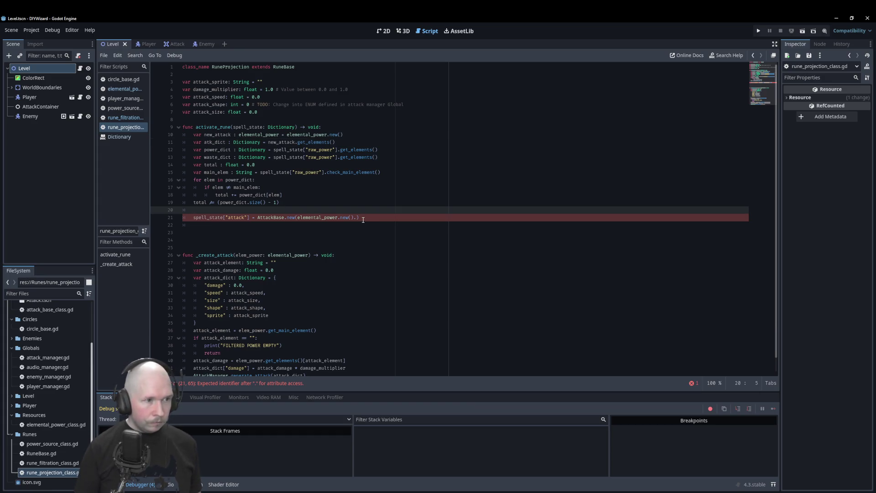
{"action": "type", "text": "at"}
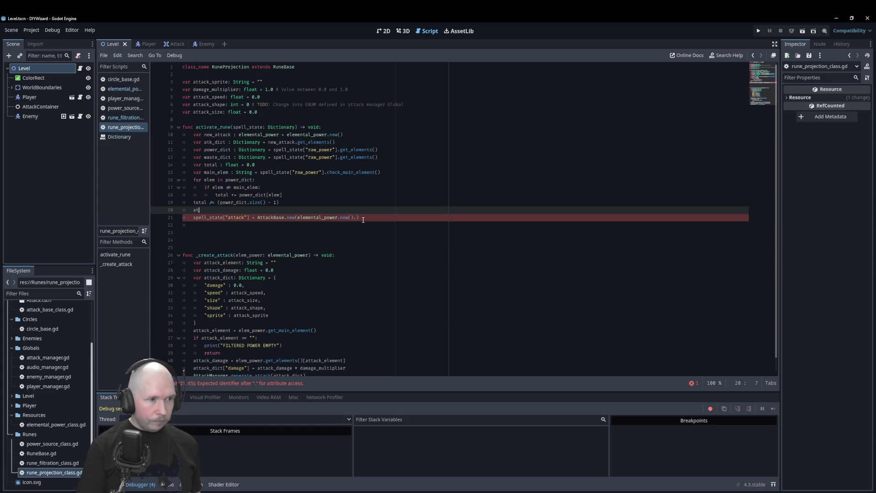
{"action": "key", "text": "Return"}
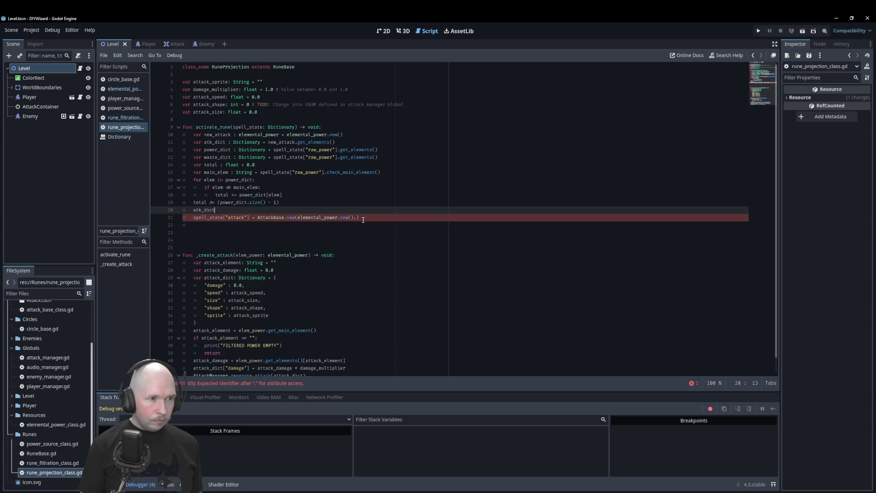
{"action": "type", "text": "[main"}
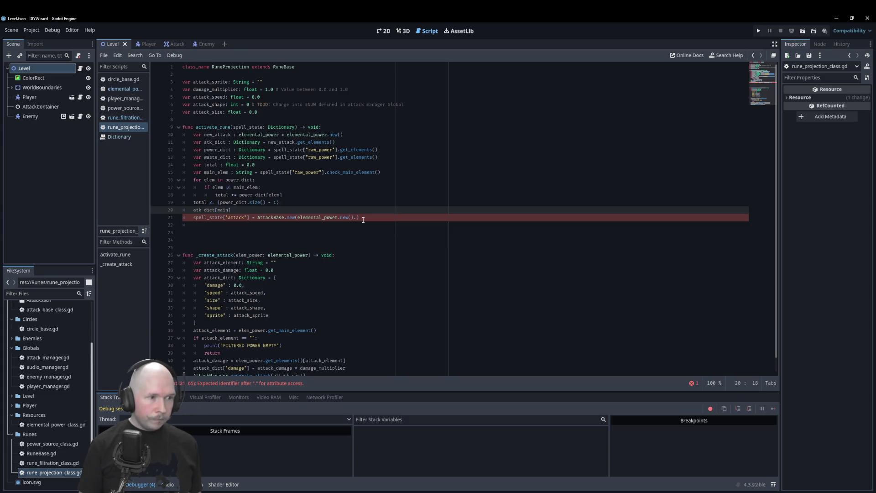
{"action": "type", "text": "_elem"}
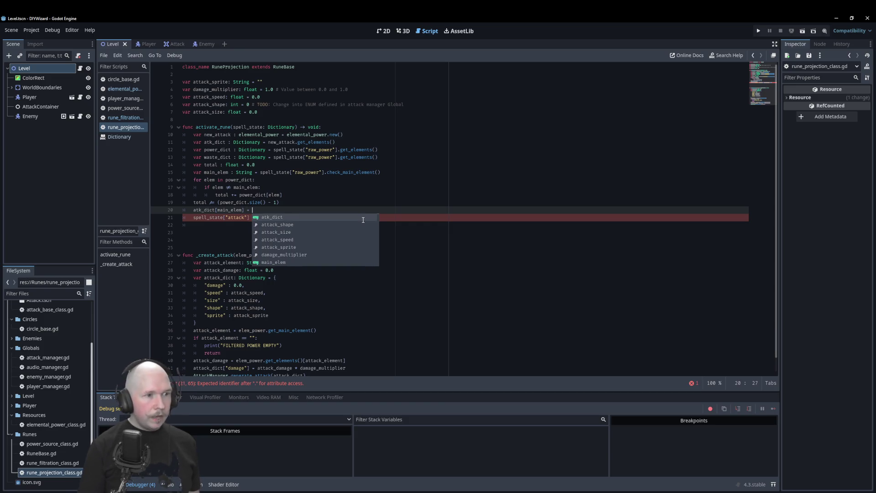
{"action": "type", "text": "power"}
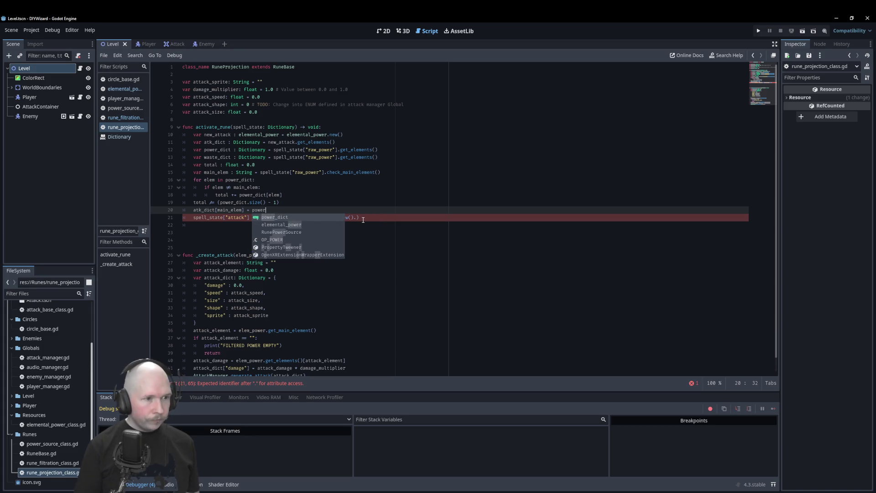
{"action": "type", "text": "_dict[main"}
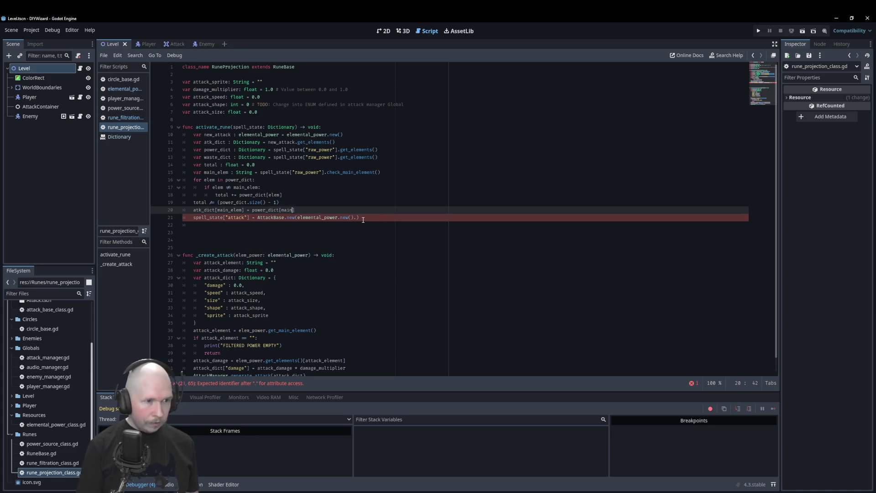
{"action": "type", "text": "_le"}
{"action": "key", "text": "BackSpace"}
{"action": "type", "text": "elem] - "}
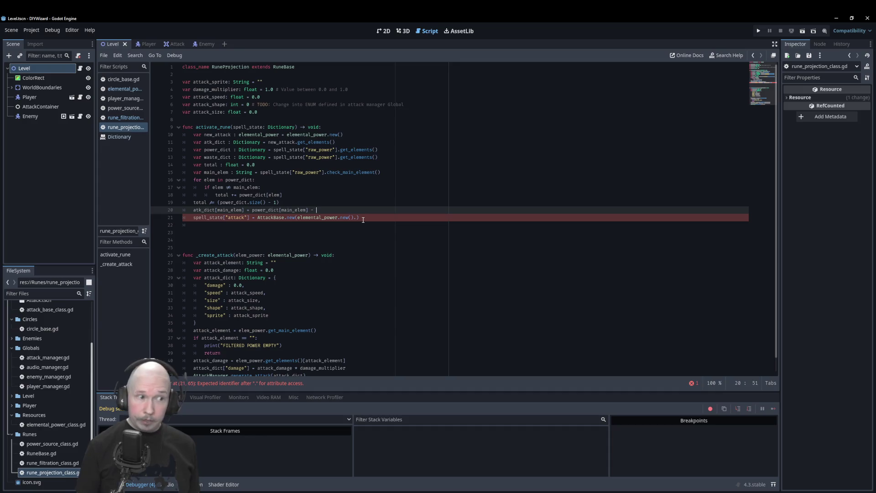
{"action": "type", "text": "total"}
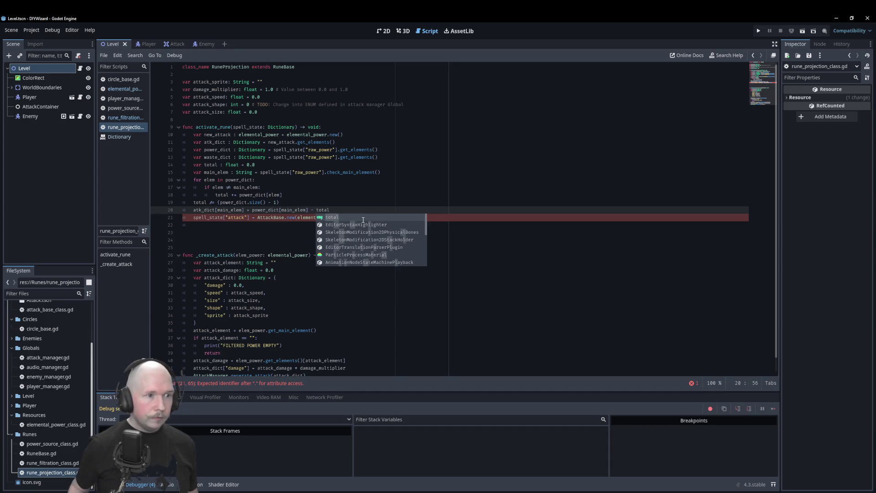
{"action": "key", "text": "Escape"}
{"action": "key", "text": "Up"}
{"action": "key", "text": "Up"}
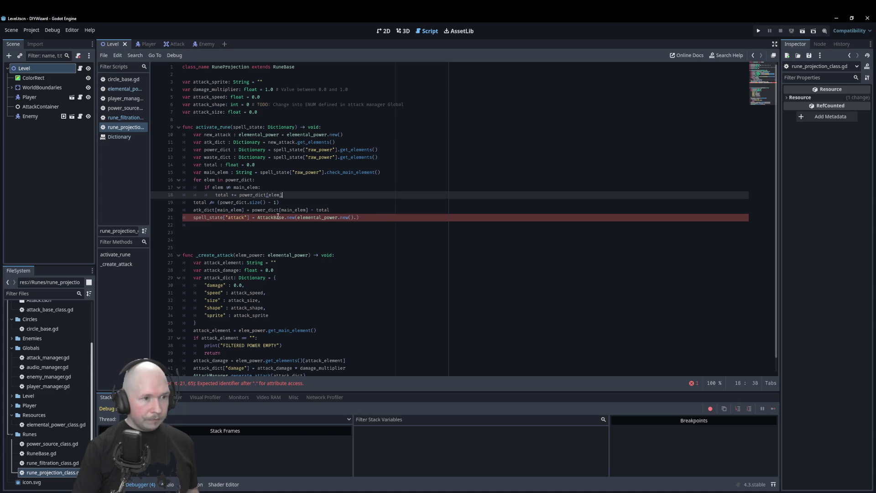
{"action": "left_click", "coordinate": [356, 218]}
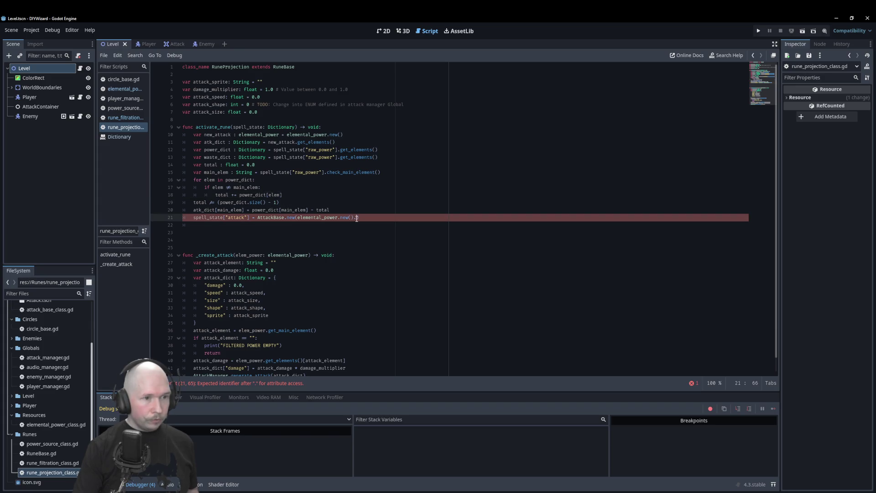
- Pass new_attack to AttackBase.new instead of elemental_power.new()
{"action": "left_click_drag", "start_coordinate": [357, 218], "coordinate": [298, 219]}
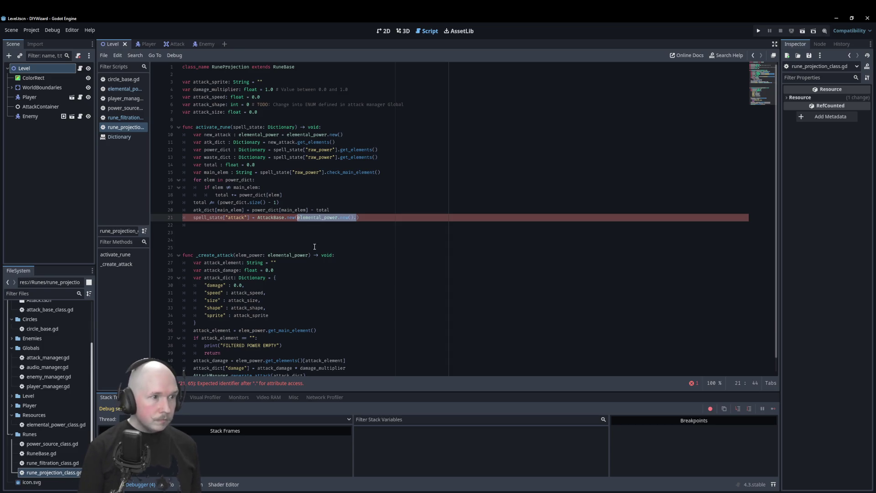
{"action": "type", "text": "new_attack"}
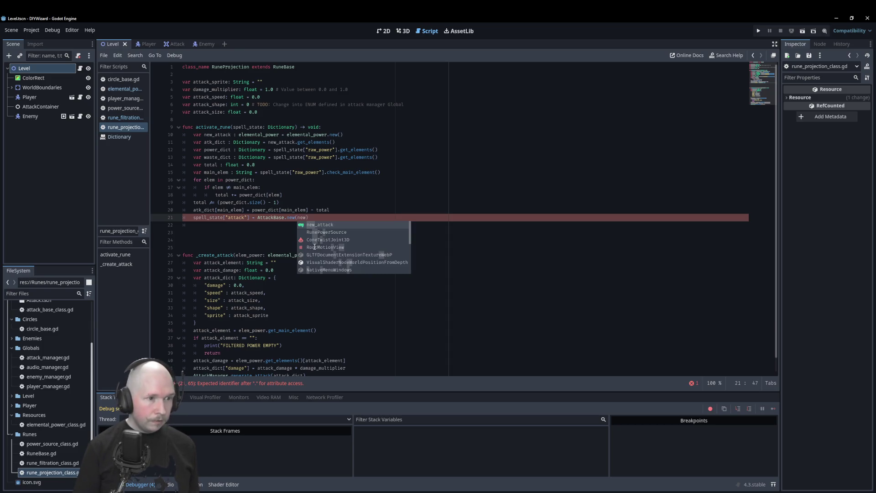
{"action": "left_click", "coordinate": [377, 211]}
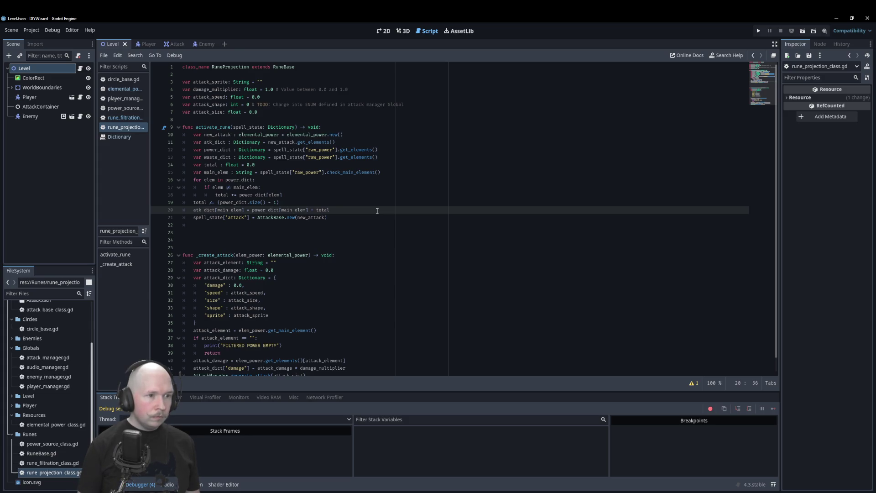
{"action": "key", "text": "Return"}
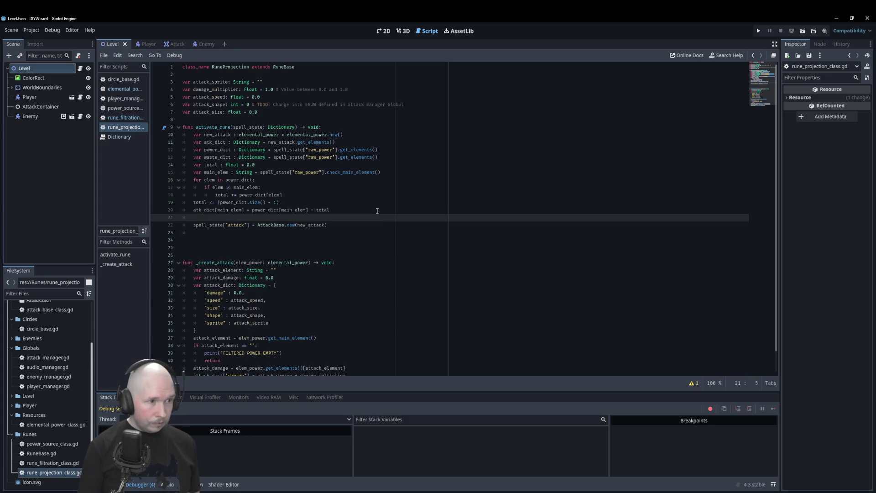
- Call new_attack.set_element_dict(atk_dict) right after the atk_dict calculation
{"action": "type", "text": "new_attack"}
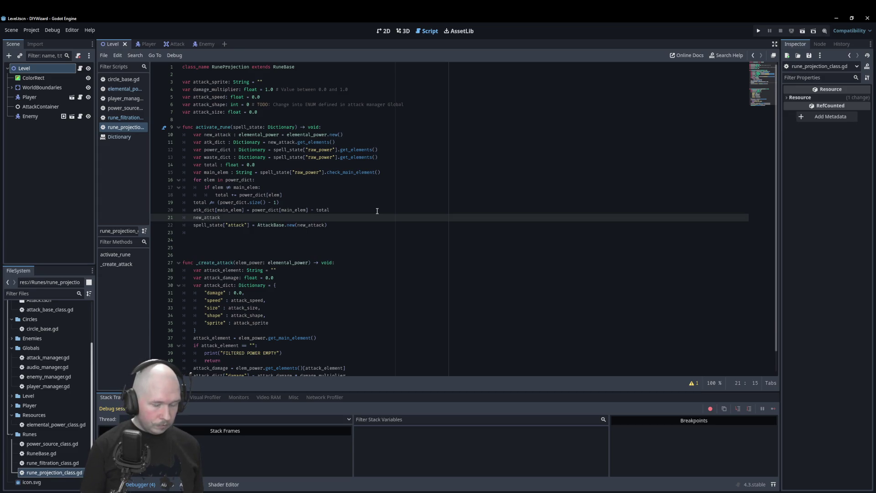
{"action": "type", "text": ".se"}
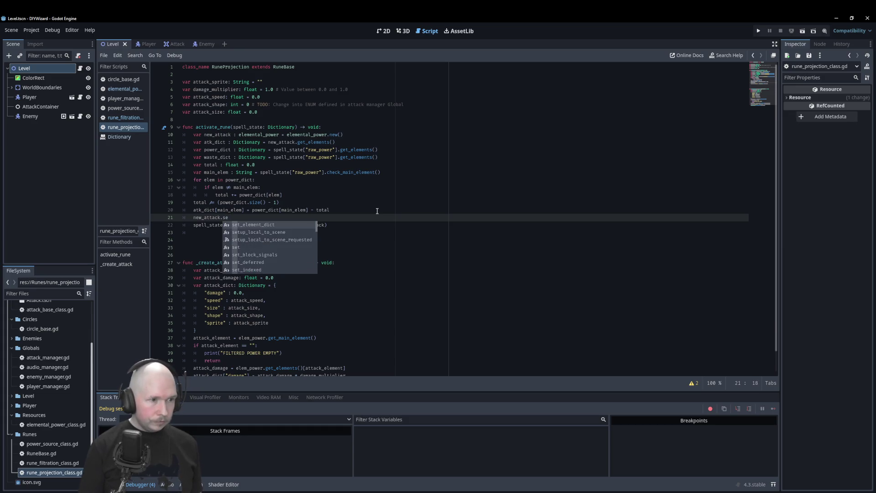
{"action": "key", "text": "Return"}
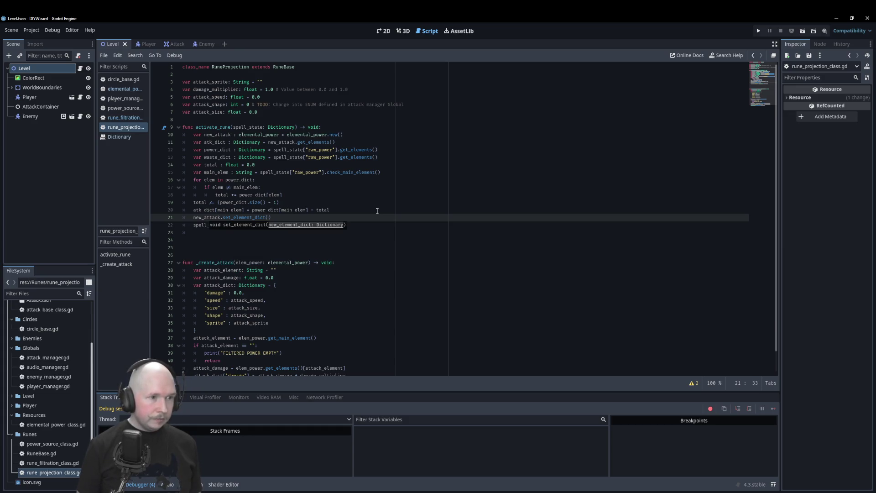
{"action": "type", "text": "atk_dict"}
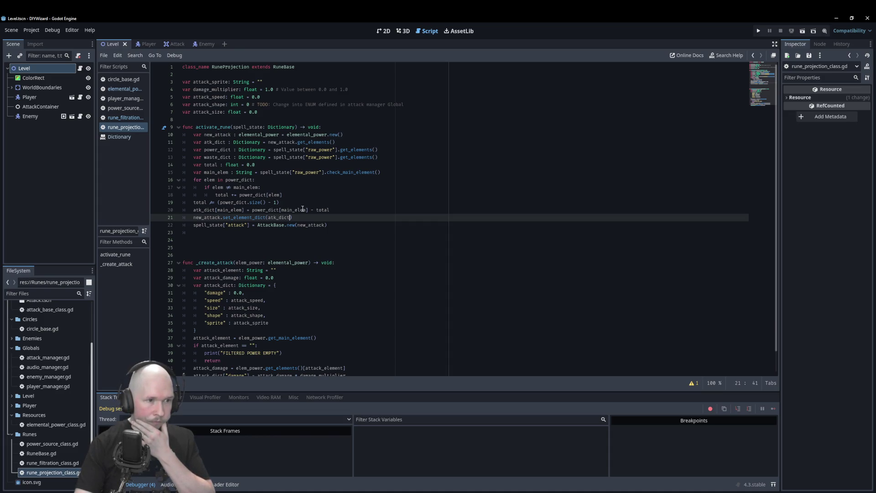
{"action": "left_click", "coordinate": [373, 222]}
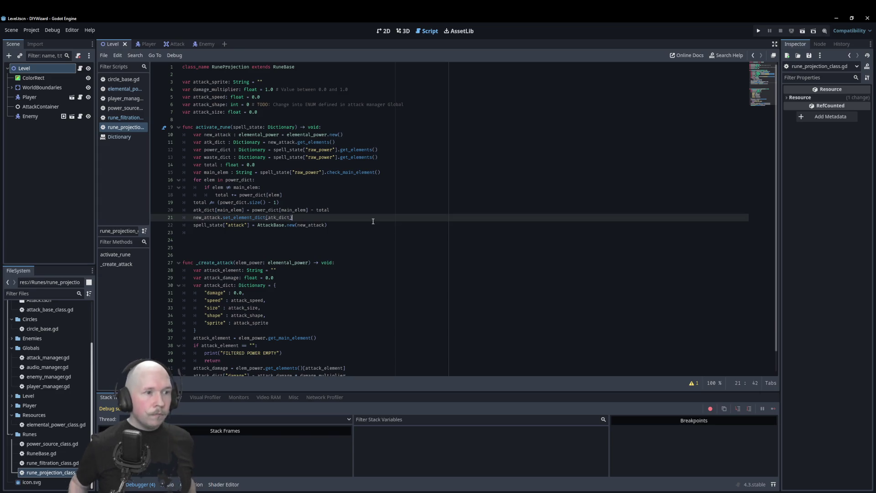
{"action": "key", "text": "Return"}
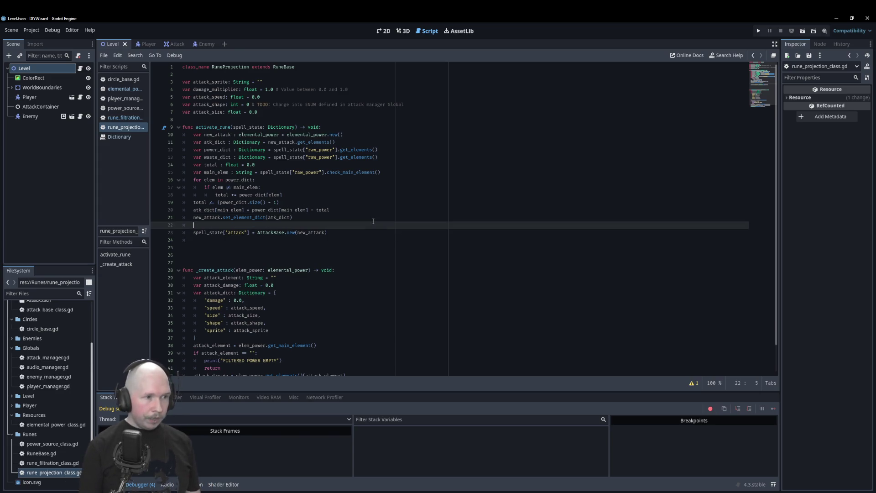
- Set waste_dict[main_elem] to total and begin a spell_state["waste"].add line
{"action": "type", "text": "waste_dict"}
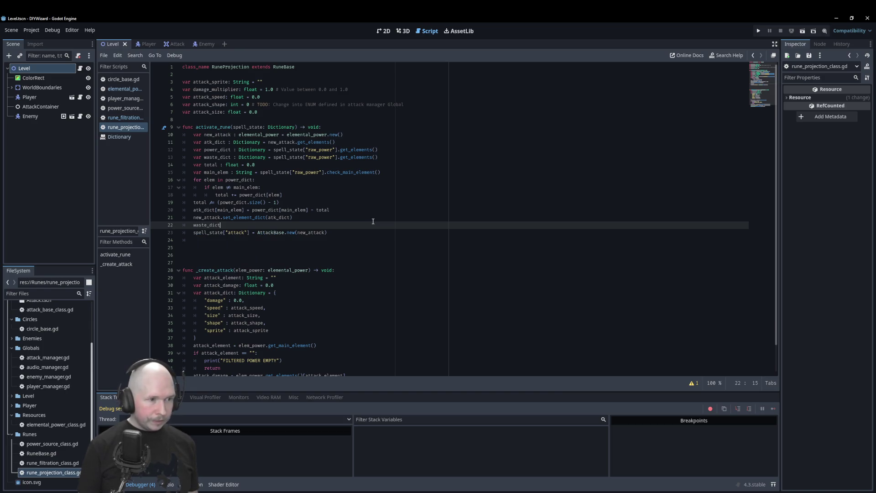
{"action": "type", "text": "[main"}
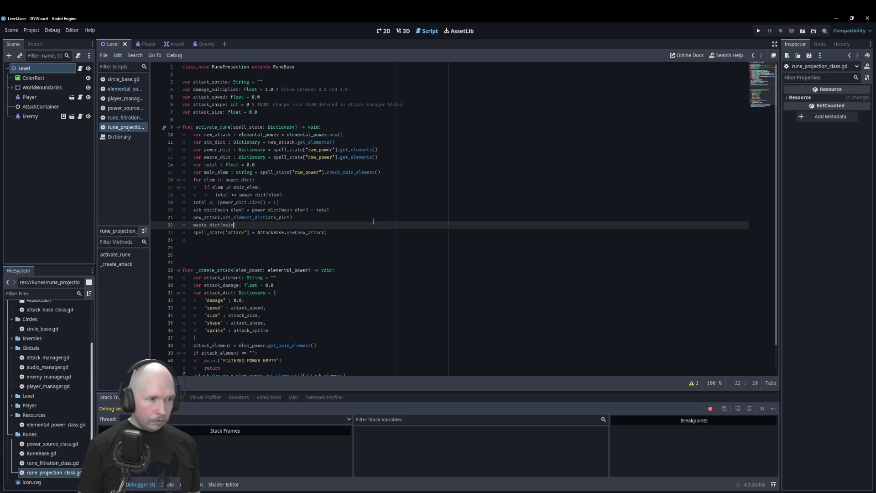
{"action": "type", "text": "_elem]"}
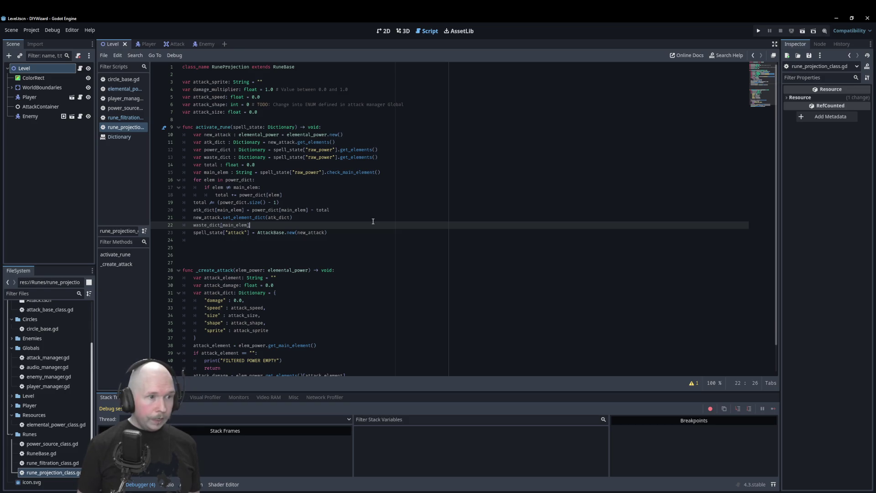
{"action": "type", "text": " = total"}
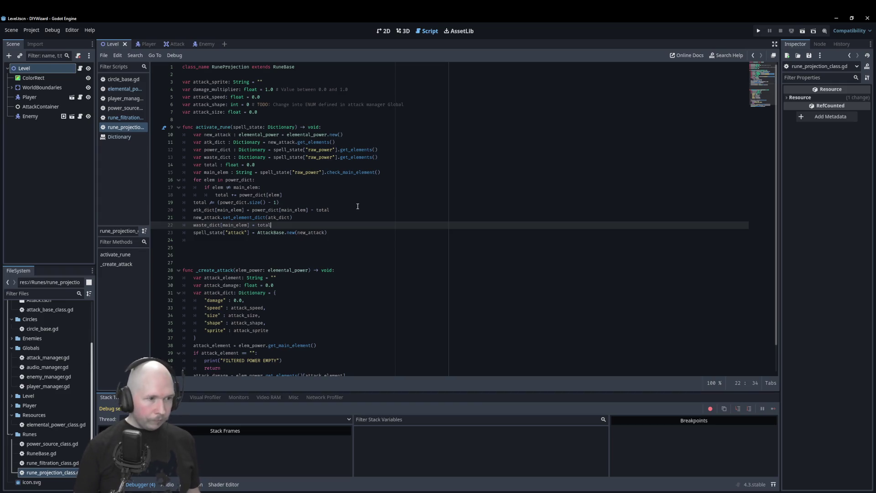
{"action": "key", "text": "Return"}
{"action": "type", "text": "spell"}
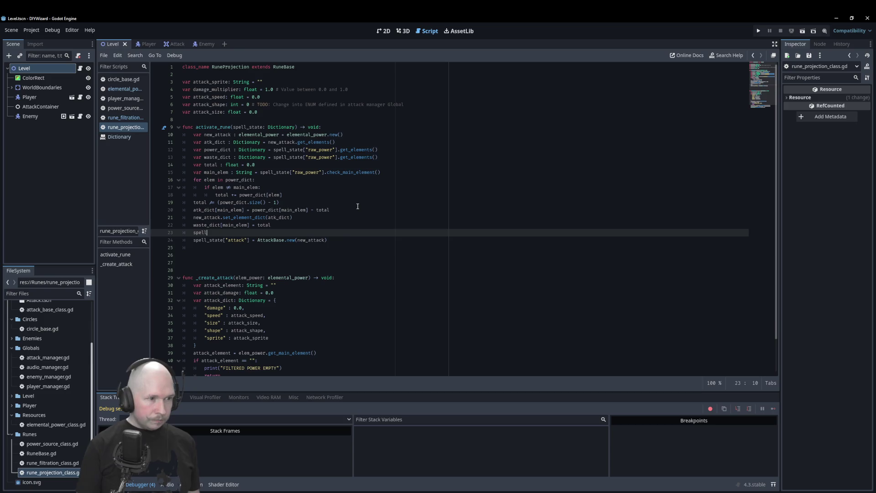
{"action": "type", "text": "_state"}
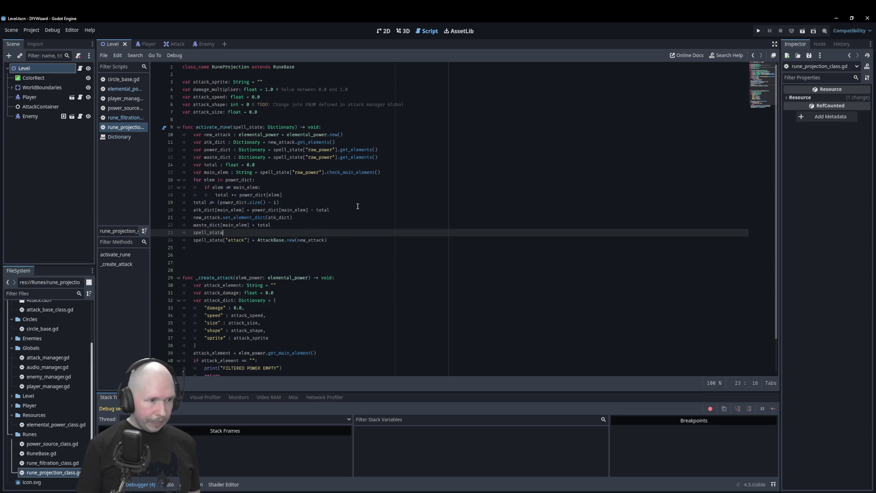
{"action": "type", "text": "[\"w"}
{"action": "type", "text": "aste\"]"}
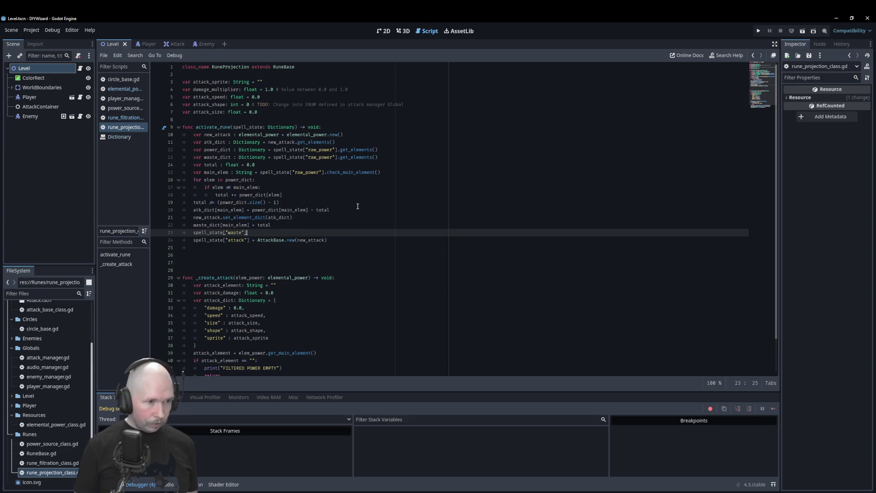
{"action": "type", "text": ".add"}
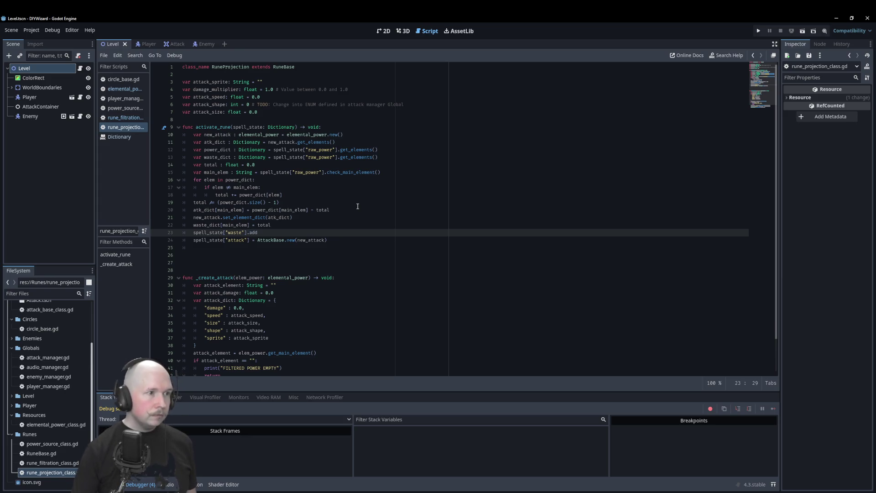
{"action": "left_click", "coordinate": [125, 118]}
{"action": "left_click_drag", "start_coordinate": [320, 331], "coordinate": [191, 334]}
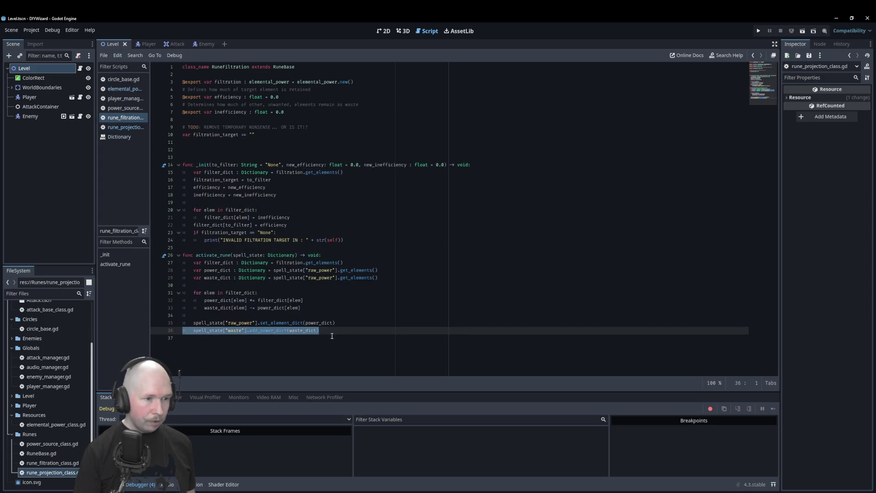
{"action": "left_click_drag", "start_coordinate": [333, 334], "coordinate": [179, 332]}
{"action": "key", "text": "ctrl+c"}
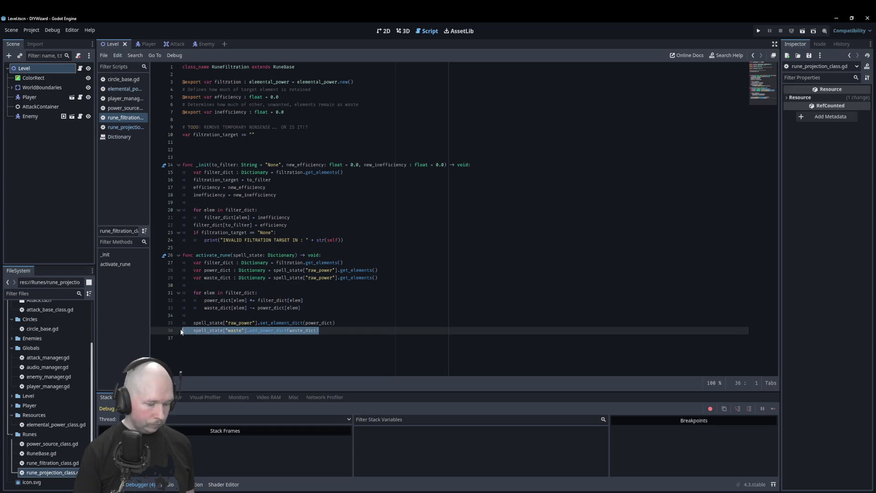
{"action": "left_click", "coordinate": [126, 126]}
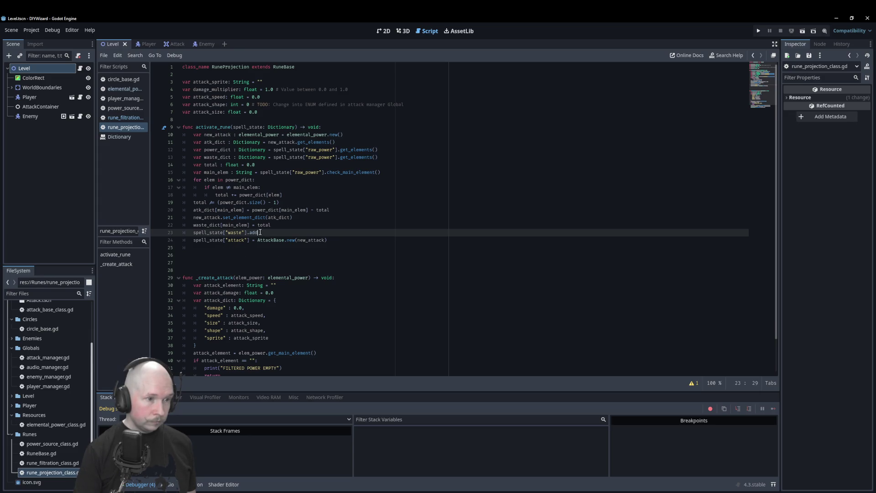
- Replace the partial waste line with spell_state["waste"].add_power_dict(waste_dict), placed under the attack line and correctly indented
{"action": "left_click_drag", "start_coordinate": [260, 232], "coordinate": [193, 232]}
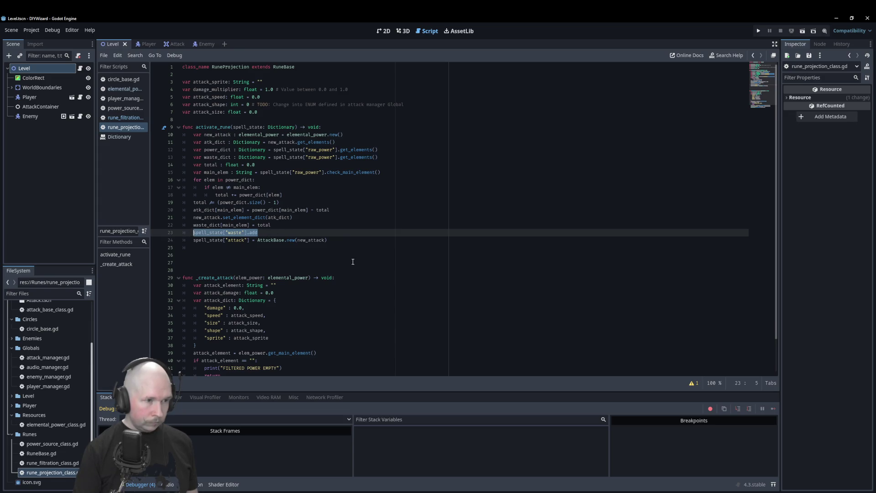
{"action": "key", "text": "ctrl+v"}
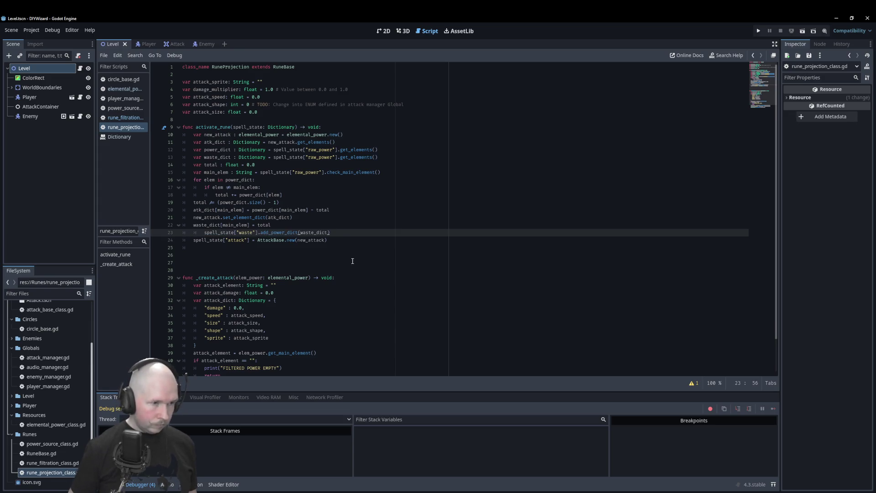
{"action": "key", "text": "alt+Down"}
{"action": "key", "text": "Home"}
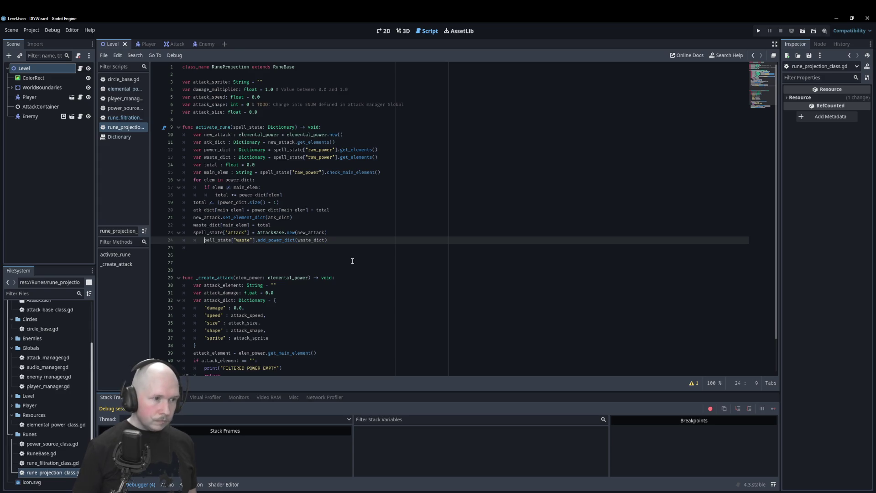
{"action": "key", "text": "BackSpace"}
{"action": "type", "text": "s"}
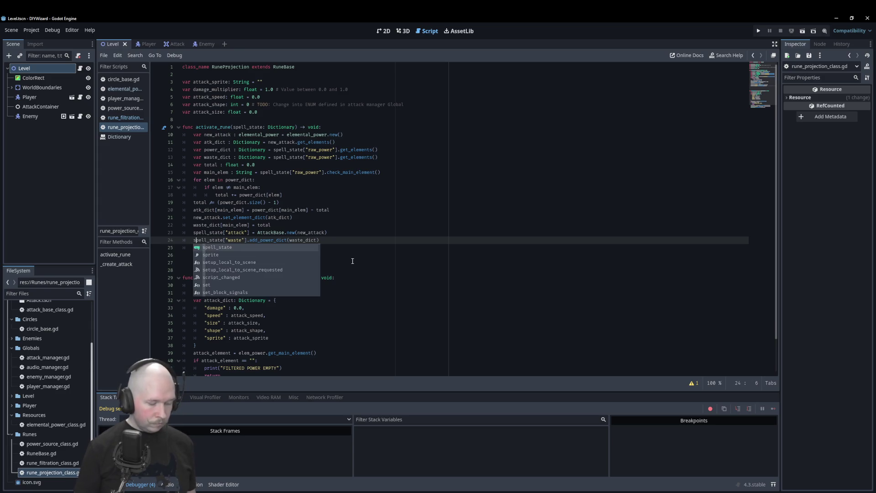
{"action": "key", "text": "Escape"}
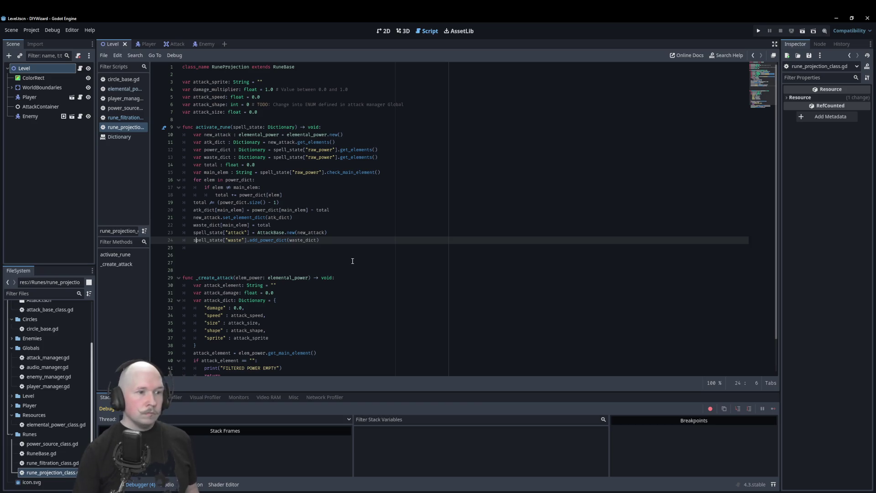
- Add blank lines after the waste_dict assignment and the total calculation, then save and run the game
{"action": "left_click", "coordinate": [347, 225]}
{"action": "key", "text": "Return"}
{"action": "left_click", "coordinate": [302, 202]}
{"action": "key", "text": "Return"}
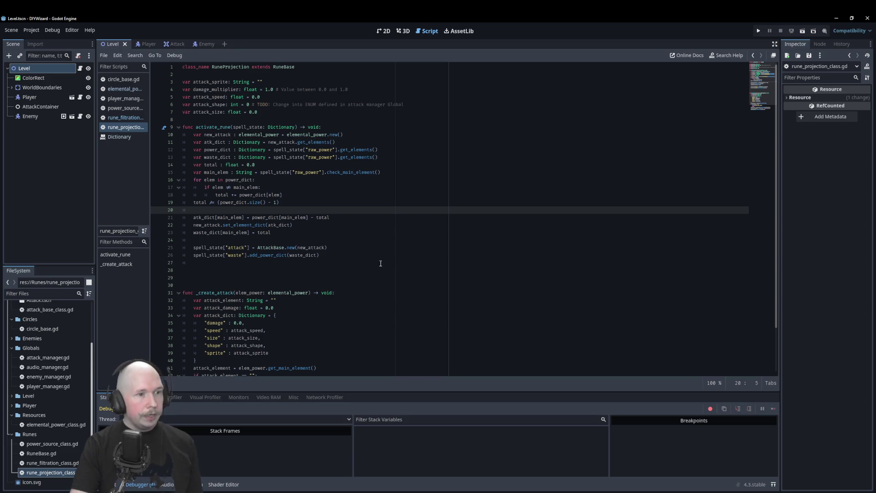
{"action": "key", "text": "ctrl+s"}
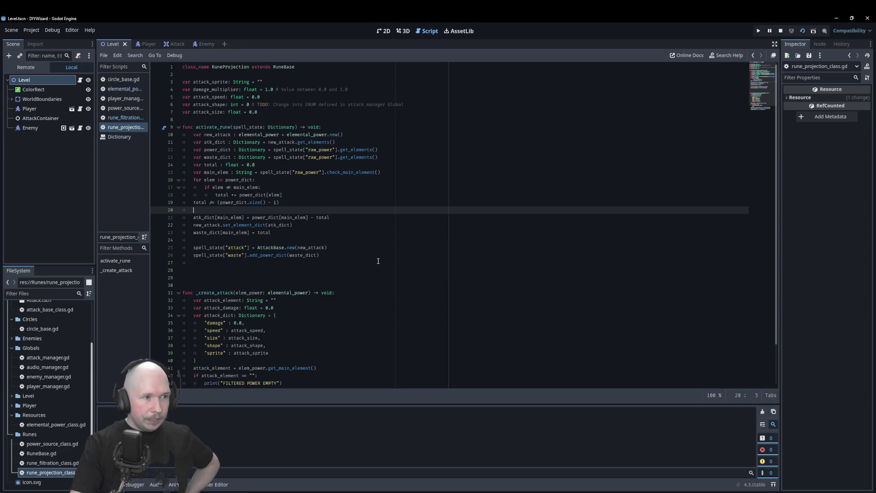
- Review the activate_rune Dictionary key error, then open the elemental_power script at check_main_element
{"action": "left_click_drag", "start_coordinate": [378, 262], "coordinate": [460, 235]}
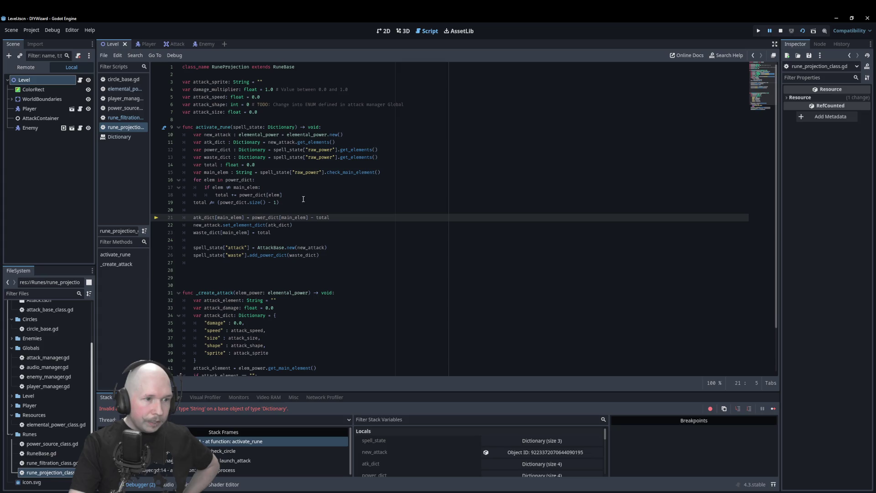
{"action": "mouse_move", "coordinate": [357, 218]}
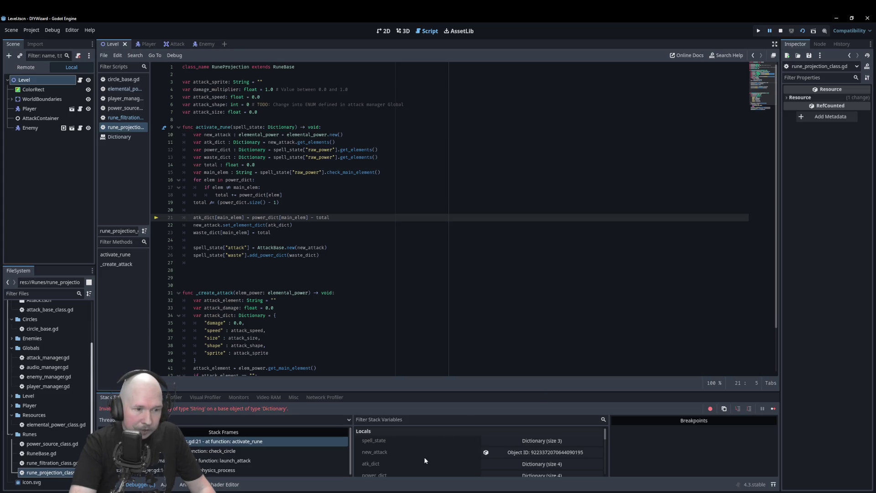
{"action": "scroll", "coordinate": [426, 456], "scroll_direction": "down", "scroll_amount": 1}
{"action": "scroll", "coordinate": [426, 456], "scroll_direction": "down", "scroll_amount": 5}
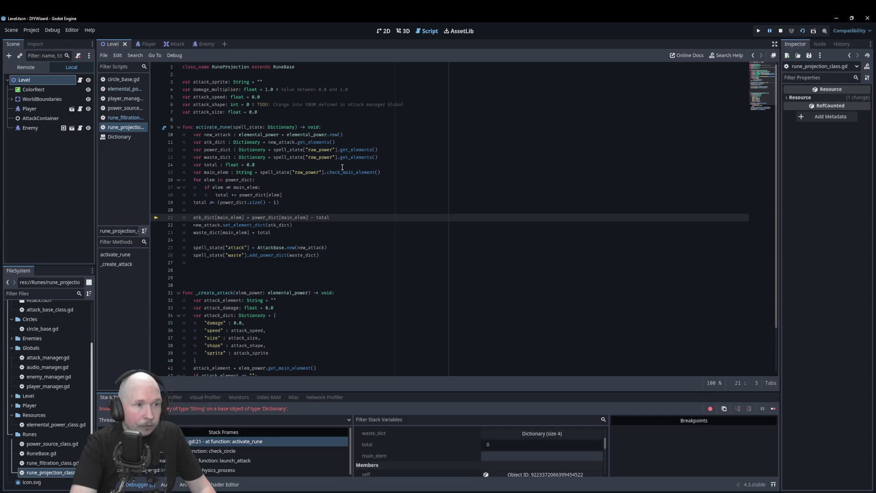
{"action": "left_click", "coordinate": [125, 89]}
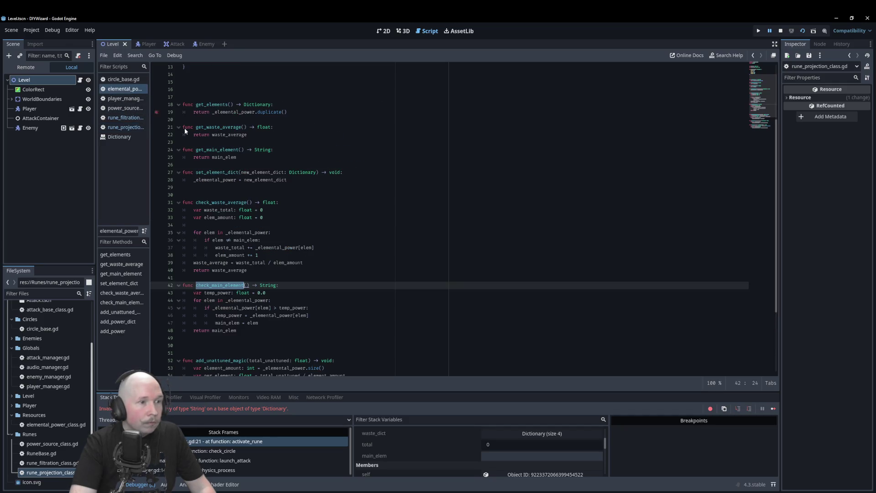
- Put a breakpoint on line 48's return main_elem, stop the errored run and relaunch with F5
{"action": "scroll", "coordinate": [228, 180], "scroll_direction": "down", "scroll_amount": 6}
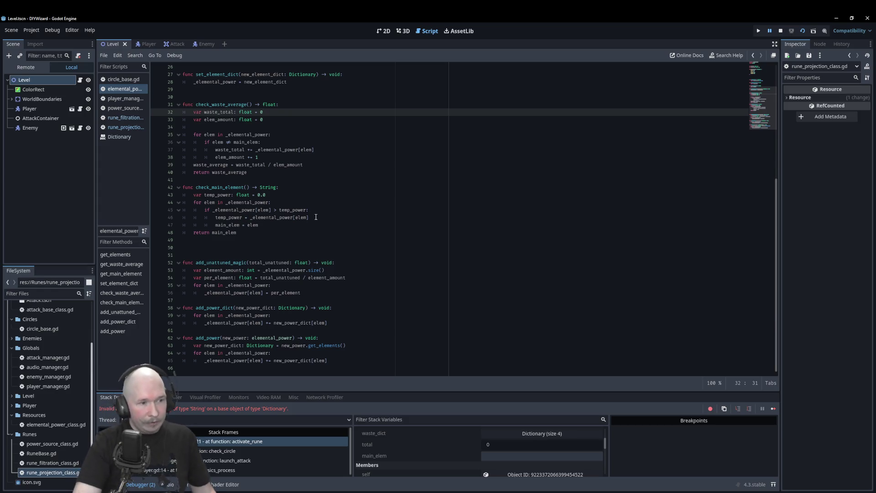
{"action": "left_click", "coordinate": [155, 233]}
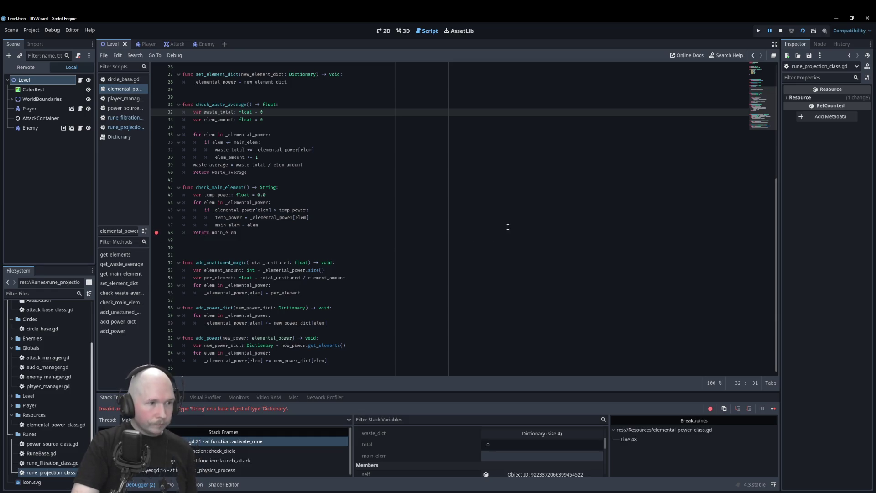
{"action": "left_click", "coordinate": [780, 30]}
{"action": "key", "text": "F5"}
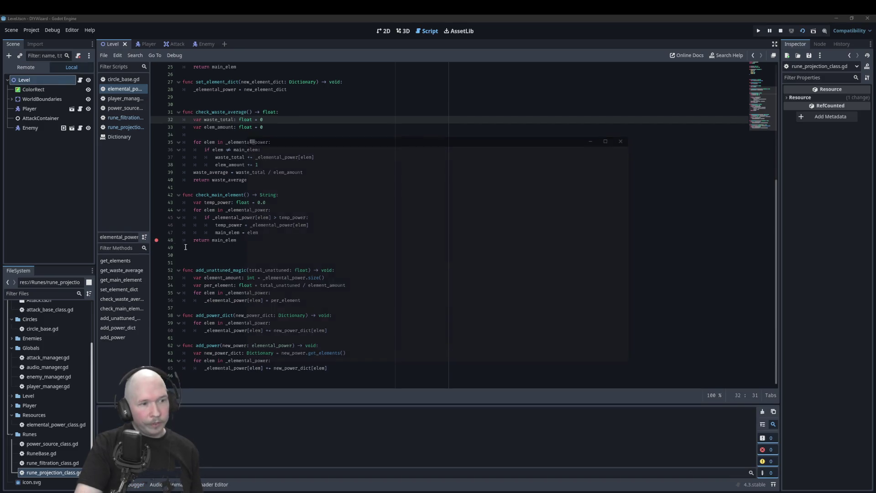
- Trigger an attack to hit the line 48 breakpoint; Stack Variables show temp_power 0 and main_elem empty
{"action": "left_click", "coordinate": [501, 242]}
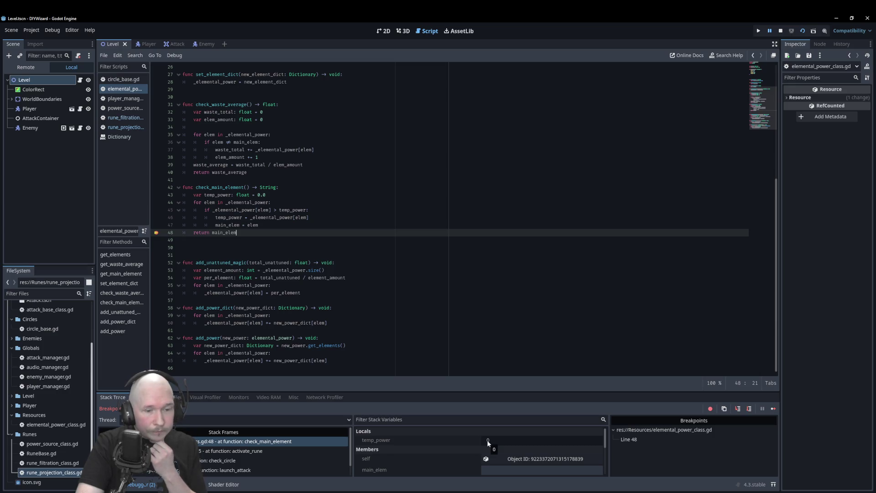
{"action": "scroll", "coordinate": [487, 440], "scroll_direction": "down", "scroll_amount": 3}
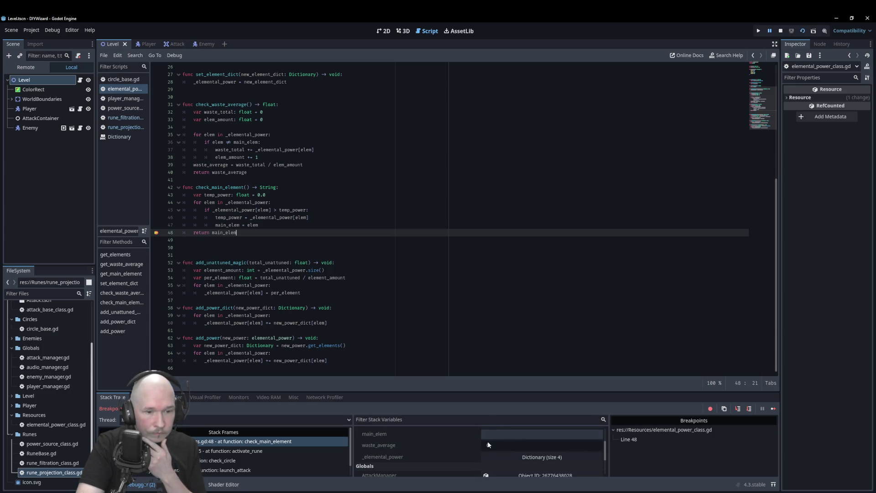
{"action": "scroll", "coordinate": [510, 450], "scroll_direction": "down", "scroll_amount": 3}
{"action": "scroll", "coordinate": [515, 452], "scroll_direction": "up", "scroll_amount": 1}
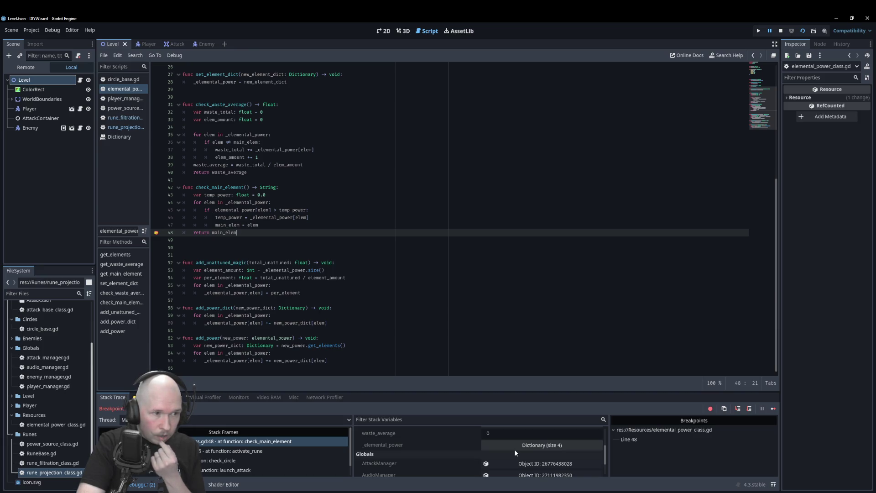
{"action": "scroll", "coordinate": [337, 292], "scroll_direction": "up", "scroll_amount": 5}
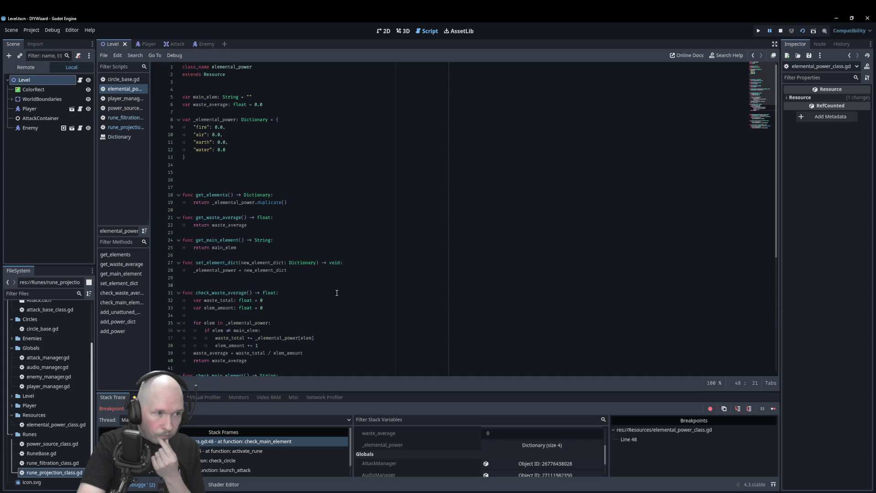
- Give main_elem on line 5 the default "None" and save the script
{"action": "left_click", "coordinate": [250, 97]}
{"action": "type", "text": "None"}
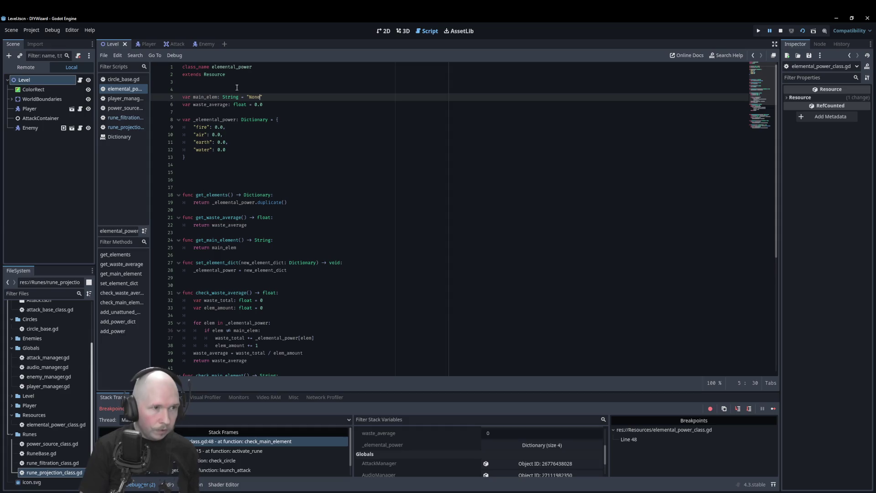
{"action": "key", "text": "ctrl+s"}
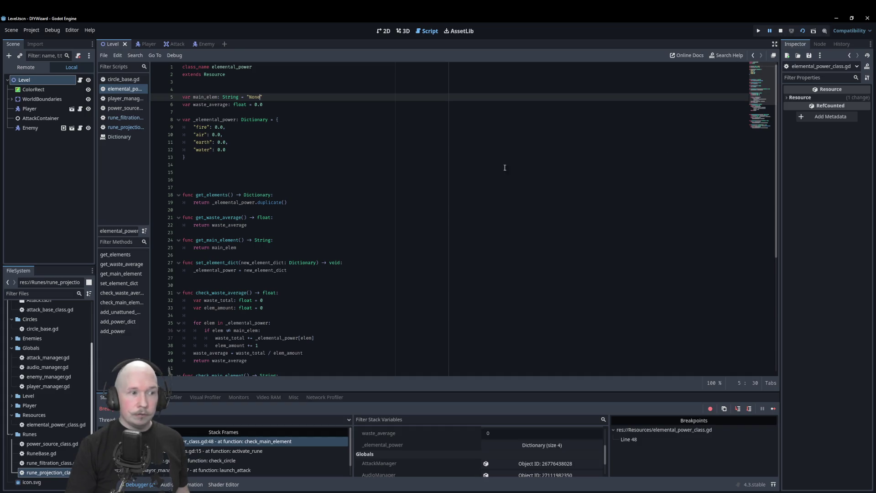
- Remove the line 48 breakpoint, check _elemental_power's fire, air and earth are 0, and stop the game
{"action": "scroll", "coordinate": [553, 143], "scroll_direction": "down", "scroll_amount": 4}
{"action": "left_click", "coordinate": [156, 330]}
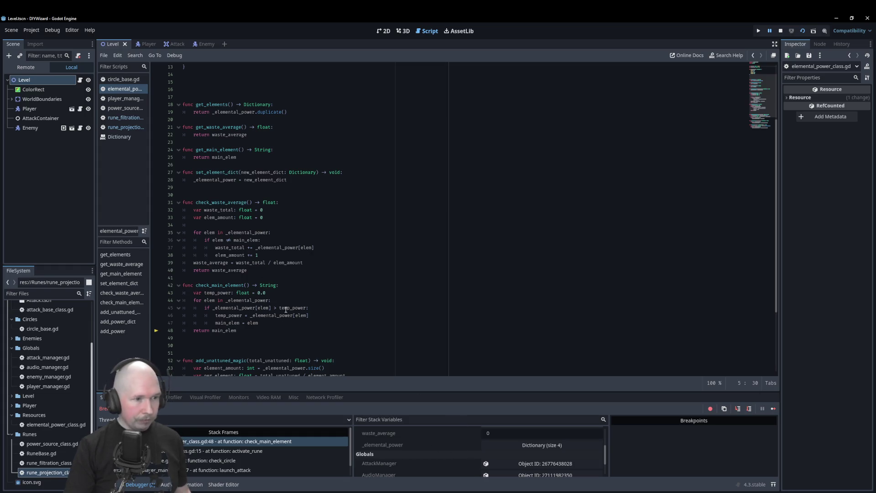
{"action": "scroll", "coordinate": [441, 443], "scroll_direction": "down", "scroll_amount": 3}
{"action": "scroll", "coordinate": [522, 466], "scroll_direction": "up", "scroll_amount": 3}
{"action": "left_click", "coordinate": [523, 465]}
{"action": "scroll", "coordinate": [460, 439], "scroll_direction": "down", "scroll_amount": 2}
{"action": "scroll", "coordinate": [458, 448], "scroll_direction": "up", "scroll_amount": 3}
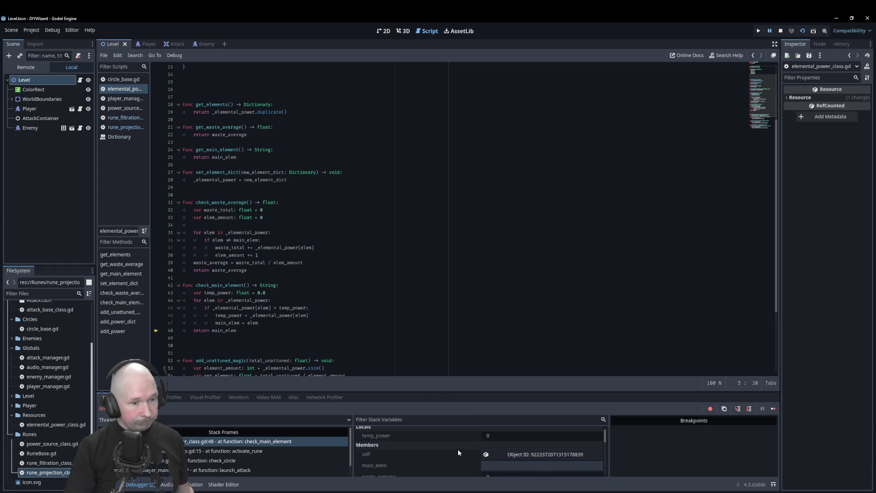
{"action": "scroll", "coordinate": [458, 453], "scroll_direction": "up", "scroll_amount": 1}
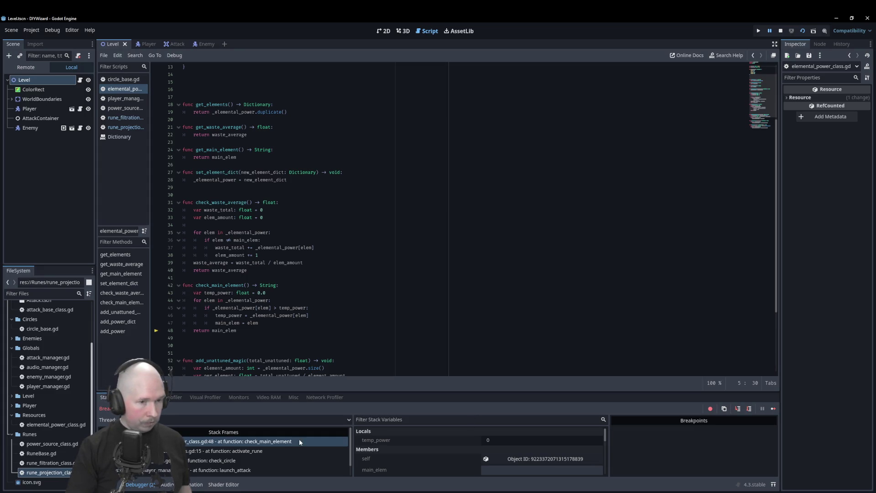
{"action": "left_click", "coordinate": [781, 30]}
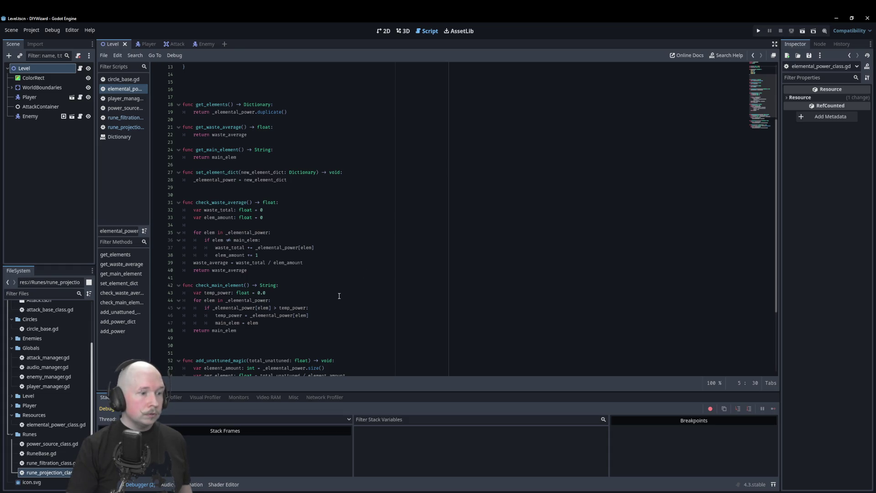
- Set a breakpoint on line 19 of power_source_class.gd
{"action": "scroll", "coordinate": [339, 295], "scroll_direction": "up", "scroll_amount": 4}
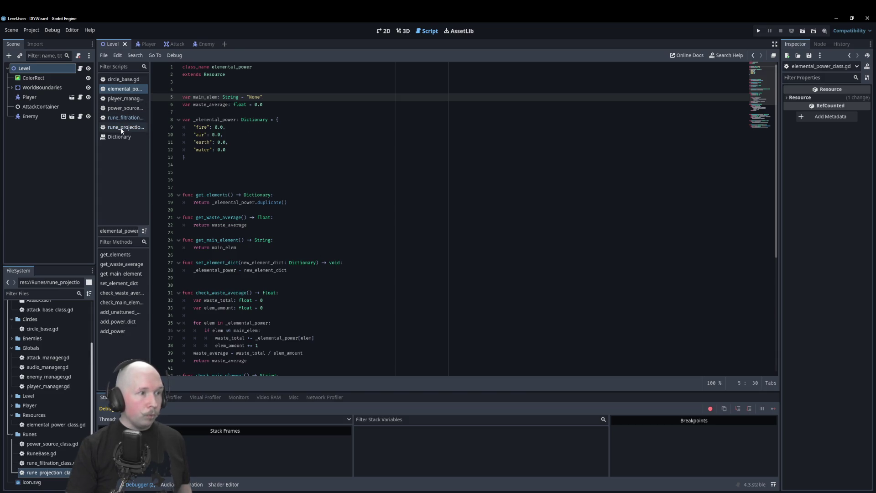
{"action": "left_click", "coordinate": [122, 100]}
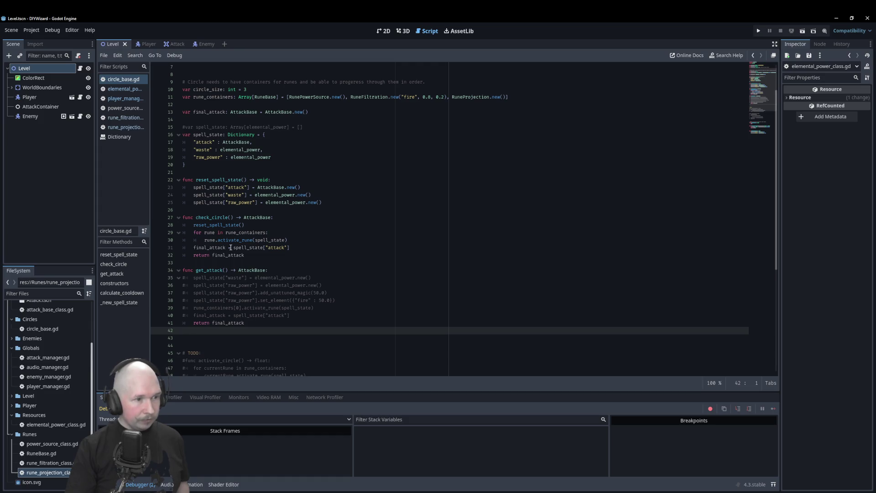
{"action": "scroll", "coordinate": [338, 245], "scroll_direction": "up", "scroll_amount": 2}
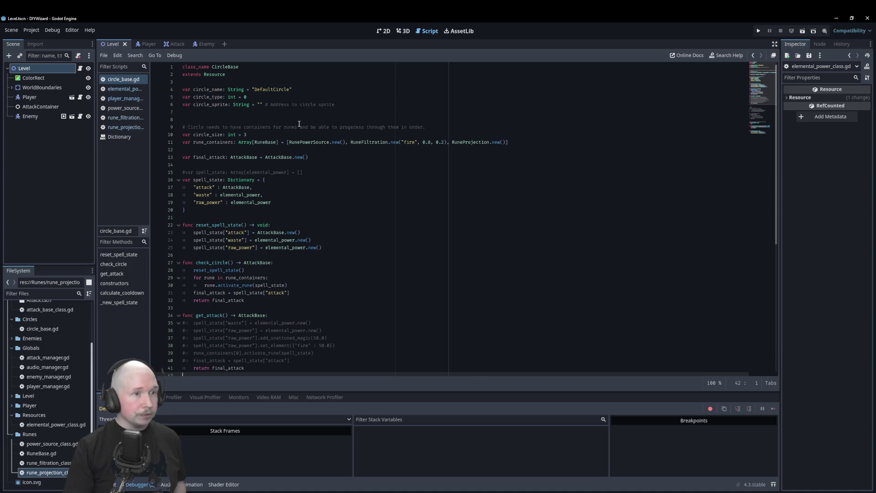
{"action": "left_click", "coordinate": [125, 108]}
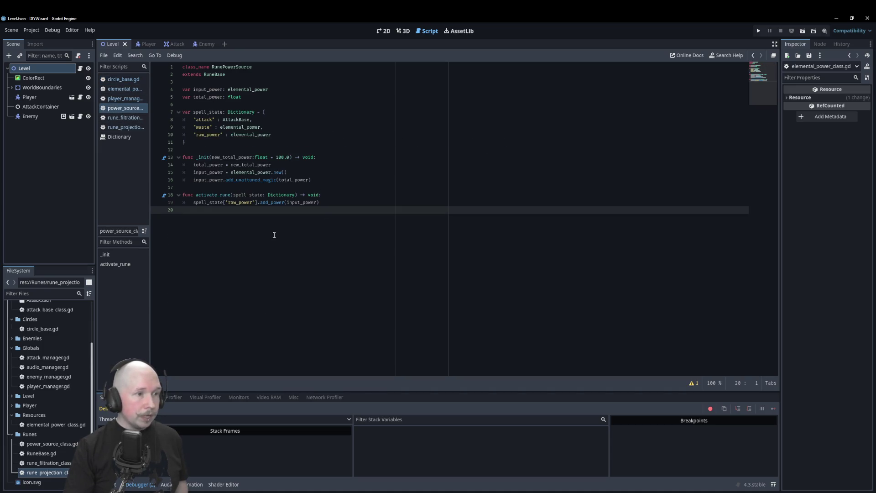
{"action": "left_click", "coordinate": [157, 202]}
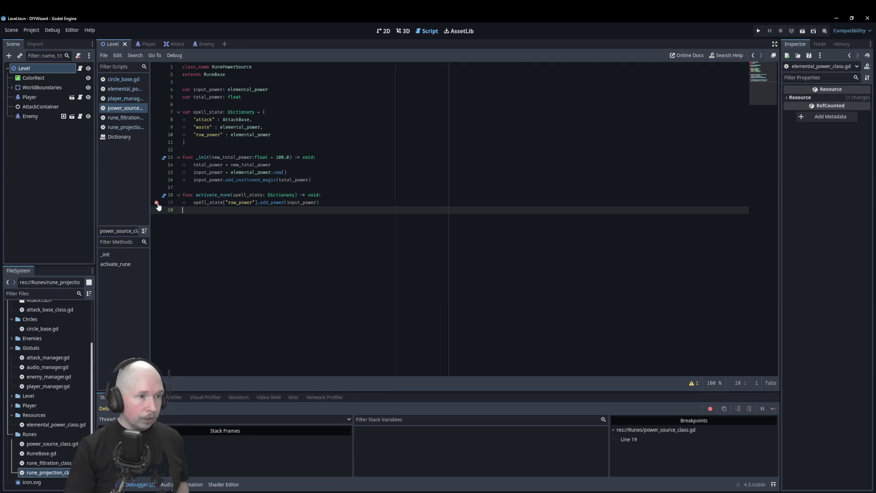
- Set a breakpoint on line 36 of rune_filtration_class.gd and run the project
{"action": "left_click", "coordinate": [126, 117]}
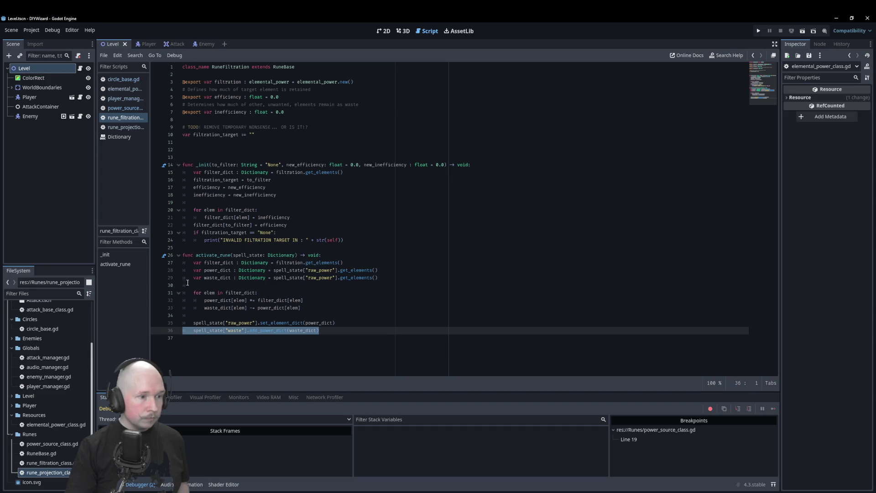
{"action": "left_click", "coordinate": [191, 349]}
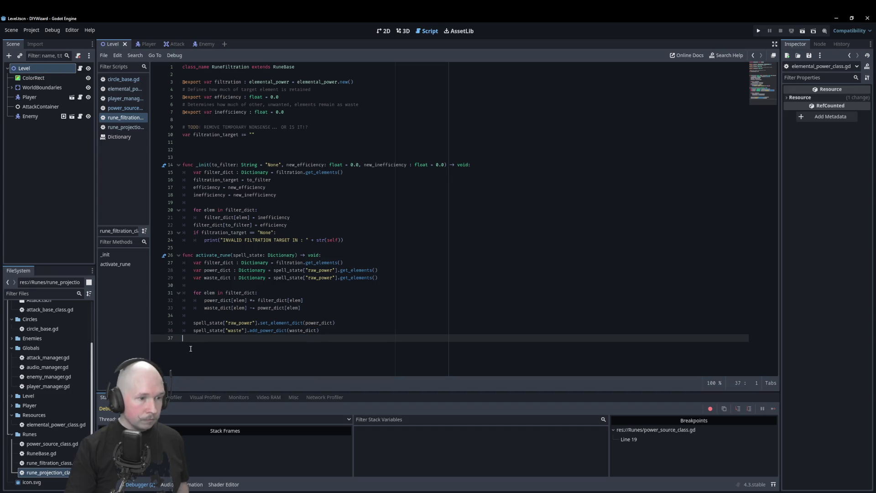
{"action": "left_click", "coordinate": [156, 330]}
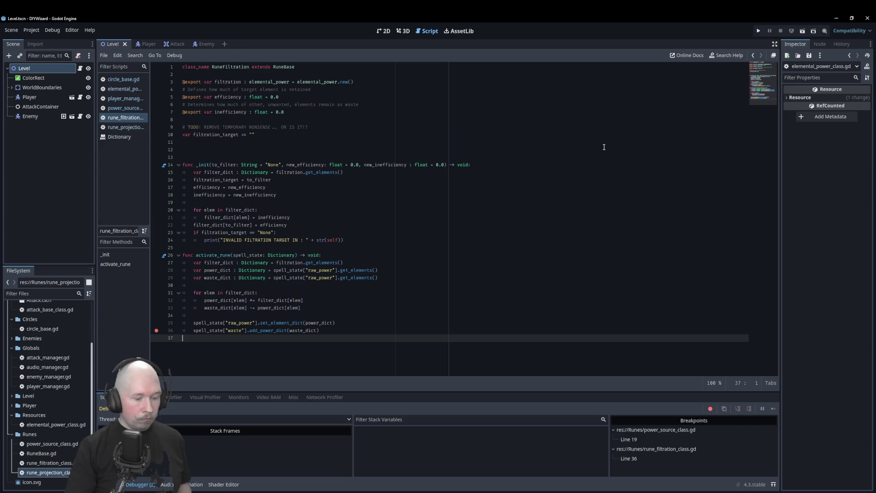
{"action": "key", "text": "F5"}
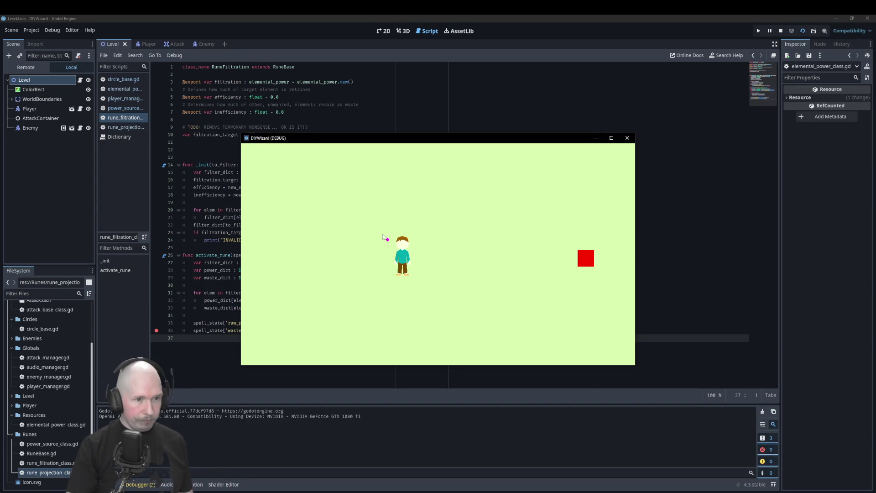
- Trigger an attack so the game halts at the line 19 breakpoint of power_source_class.gd
{"action": "left_click", "coordinate": [492, 235]}
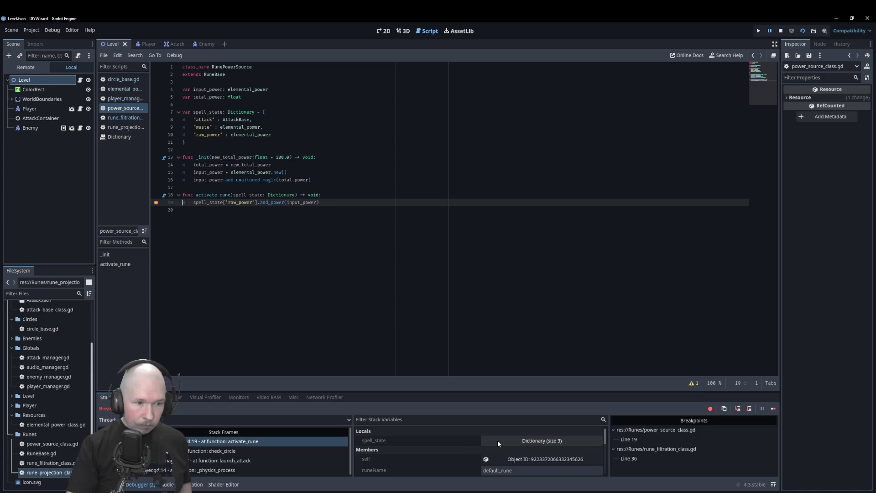
{"action": "scroll", "coordinate": [428, 445], "scroll_direction": "down", "scroll_amount": 1}
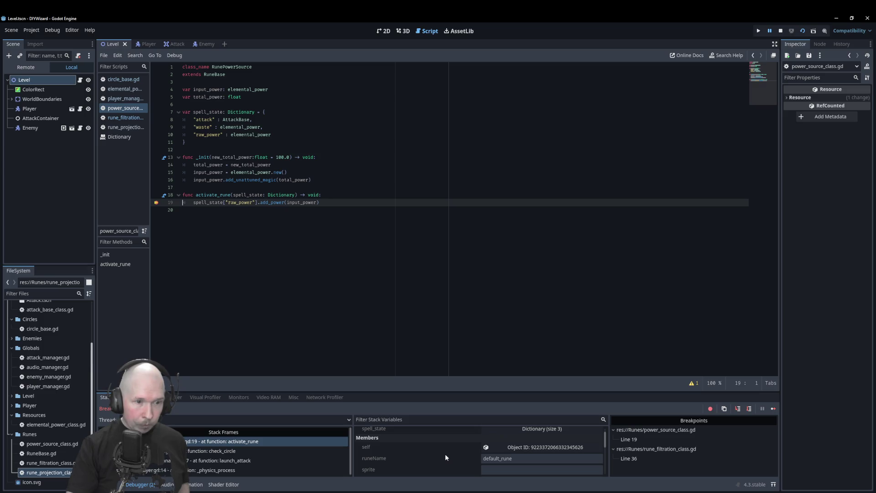
{"action": "scroll", "coordinate": [445, 454], "scroll_direction": "down", "scroll_amount": 2}
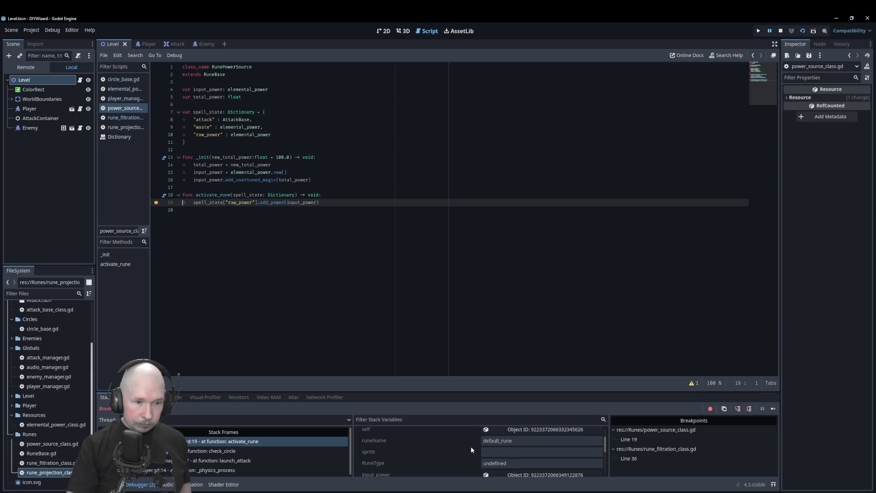
{"action": "scroll", "coordinate": [471, 449], "scroll_direction": "down", "scroll_amount": 3}
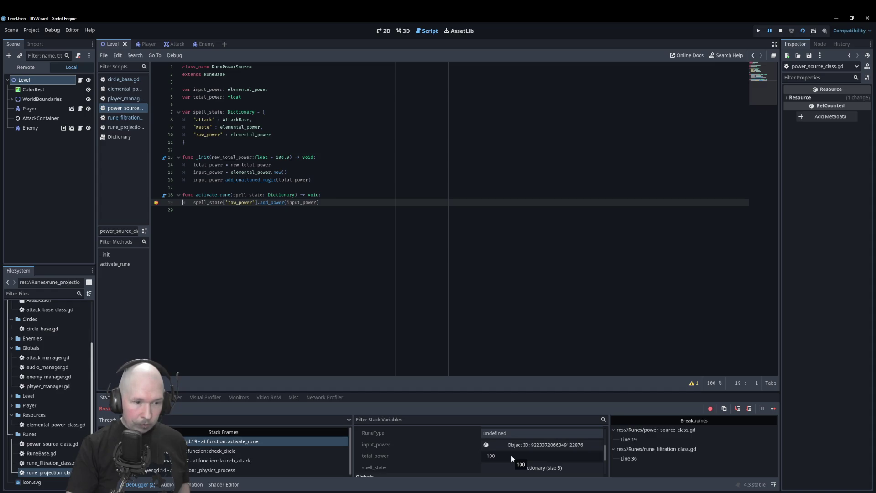
{"action": "scroll", "coordinate": [511, 455], "scroll_direction": "down", "scroll_amount": 1}
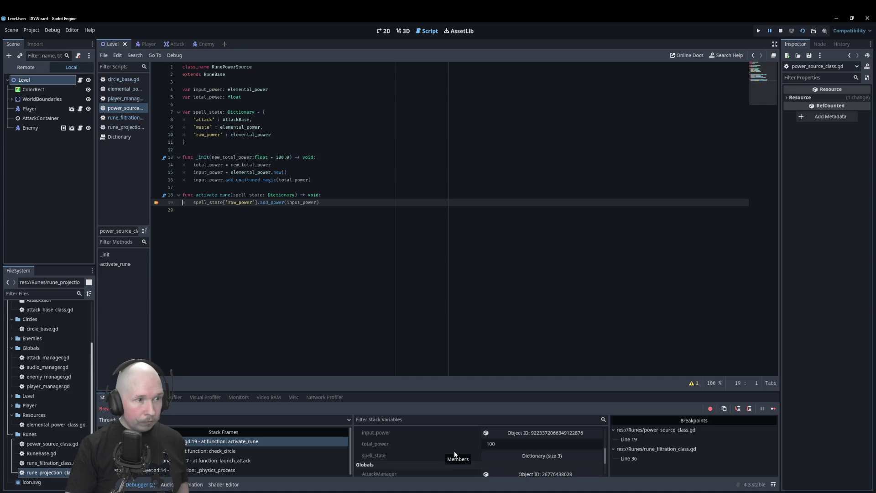
{"action": "scroll", "coordinate": [453, 451], "scroll_direction": "up", "scroll_amount": 5}
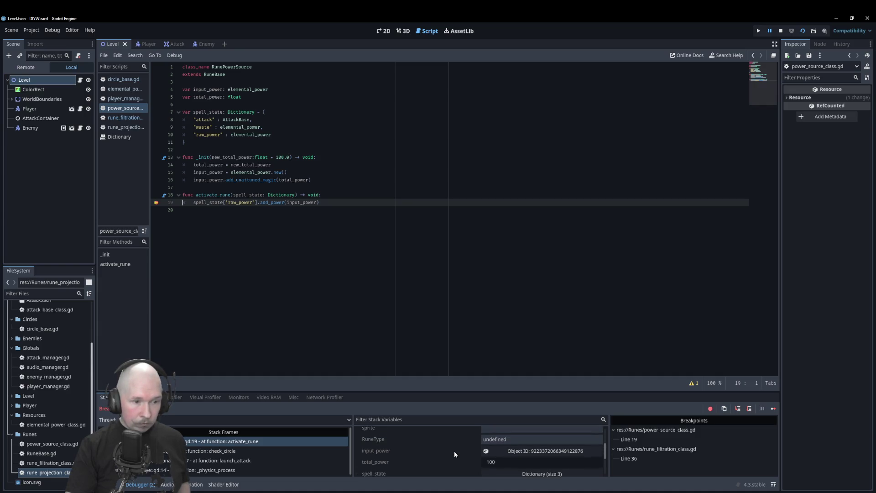
- Inspect raw_power's fire, air, earth and water (all 0) in the Inspector, then continue to line 36
{"action": "left_click", "coordinate": [489, 441]}
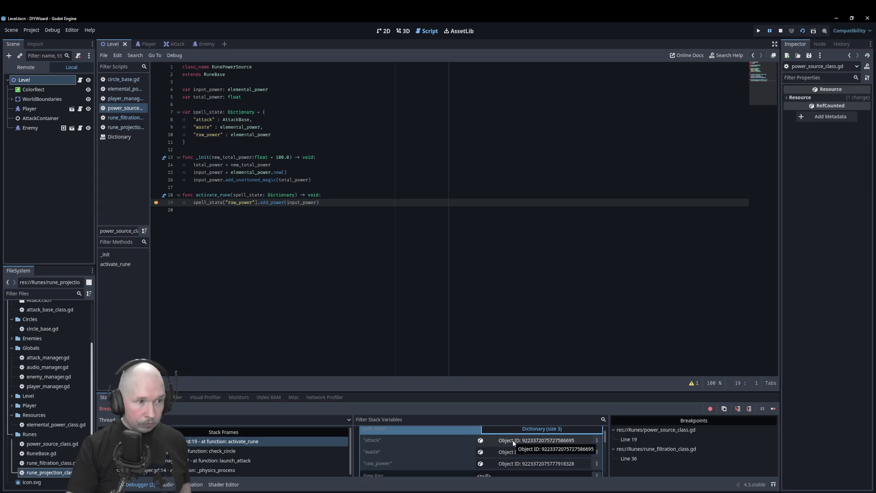
{"action": "left_click", "coordinate": [491, 463]}
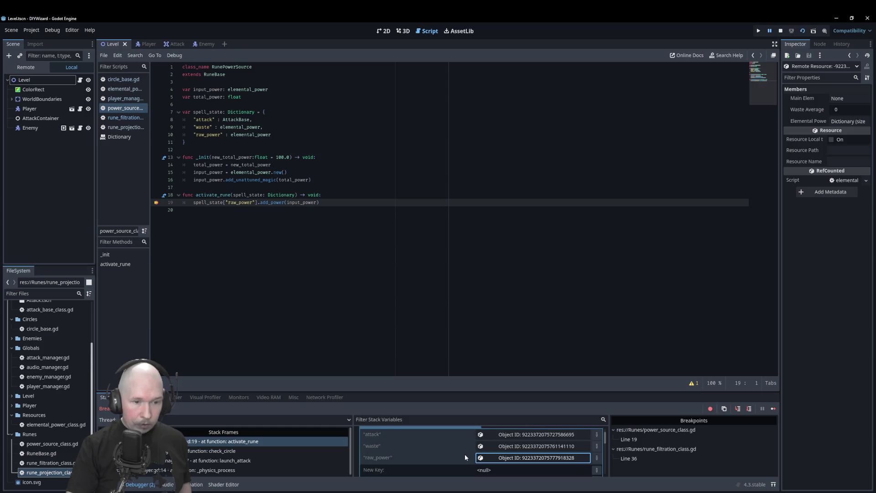
{"action": "left_click", "coordinate": [840, 121]}
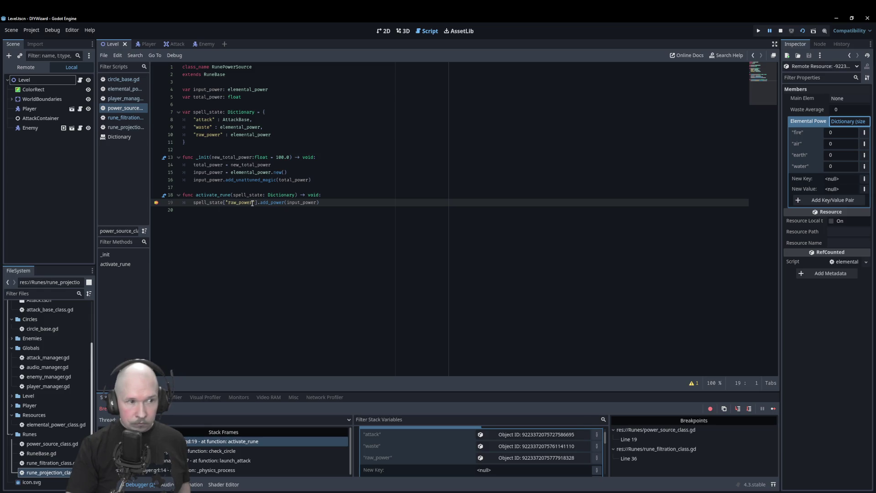
{"action": "mouse_move", "coordinate": [287, 204]}
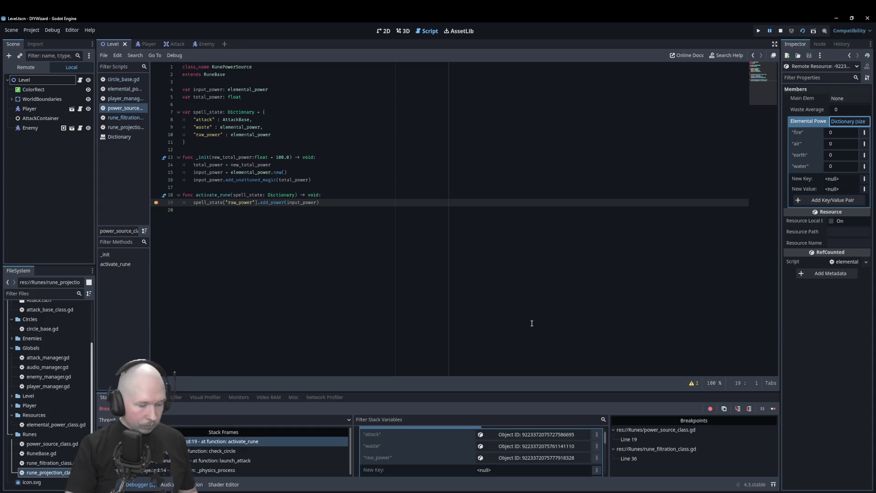
{"action": "key", "text": "F12"}
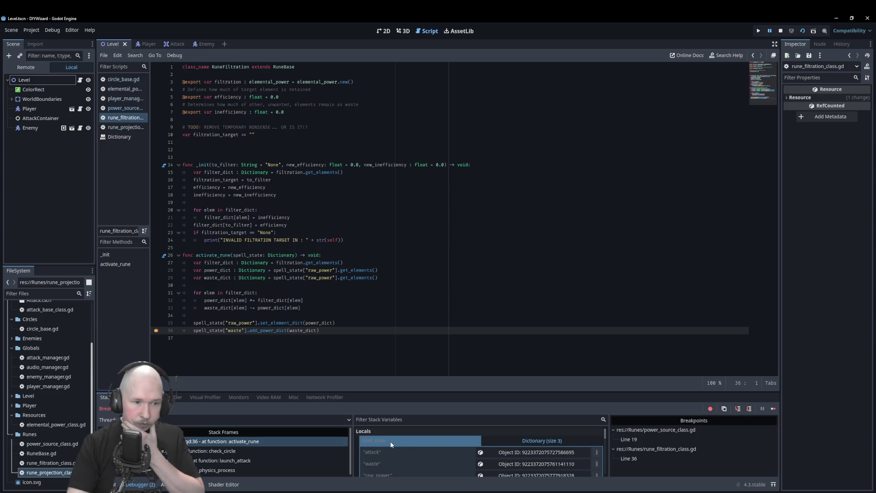
- Inspect filter_dict's element values and raw_power's elemental powers in the debugger
{"action": "left_click", "coordinate": [501, 439]}
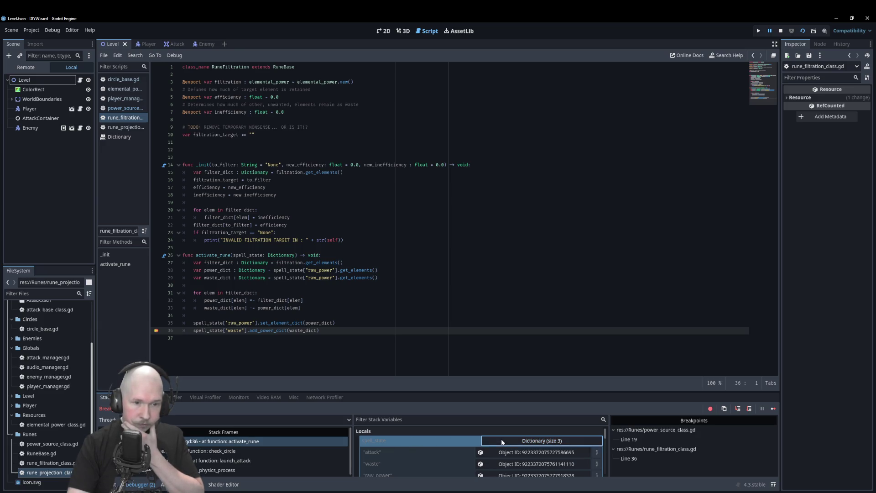
{"action": "scroll", "coordinate": [423, 452], "scroll_direction": "down", "scroll_amount": 1}
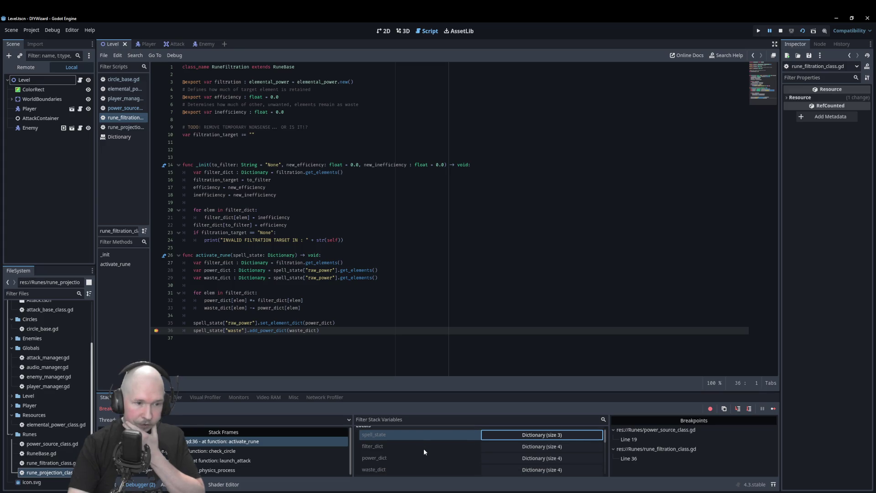
{"action": "left_click", "coordinate": [519, 446]}
{"action": "scroll", "coordinate": [477, 448], "scroll_direction": "down", "scroll_amount": 1}
{"action": "left_click", "coordinate": [501, 441]}
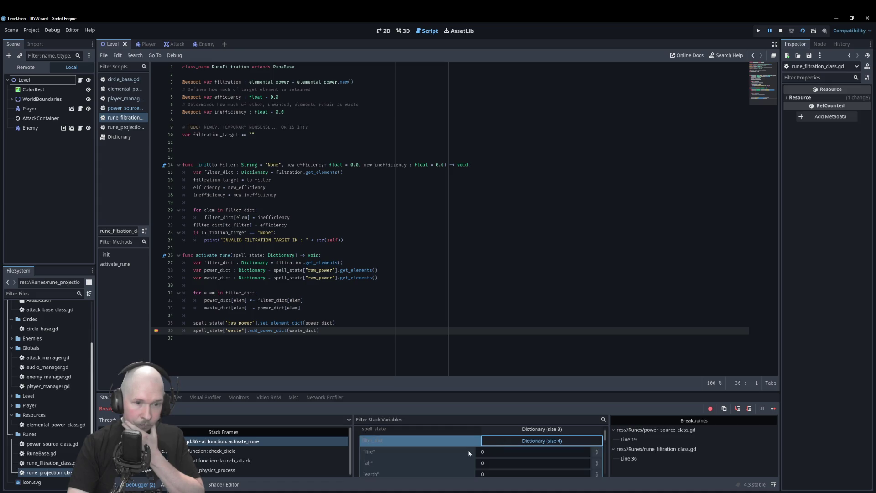
{"action": "scroll", "coordinate": [467, 450], "scroll_direction": "down", "scroll_amount": 3}
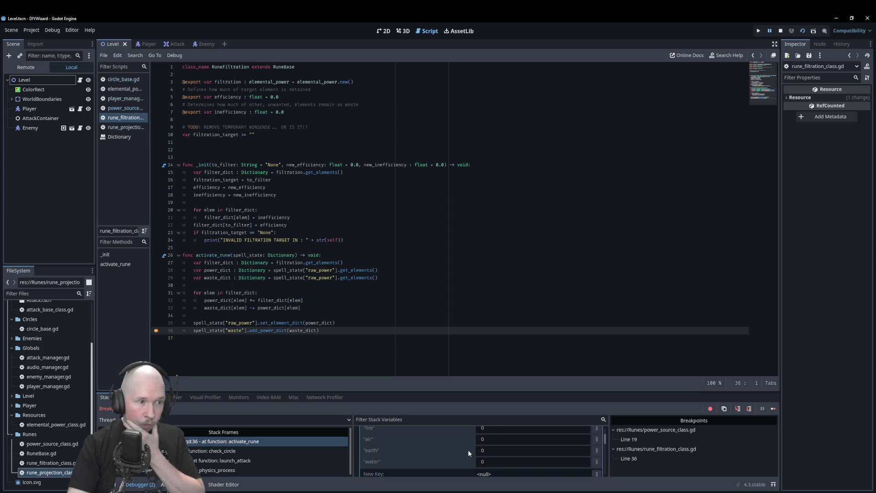
{"action": "scroll", "coordinate": [467, 450], "scroll_direction": "up", "scroll_amount": 2}
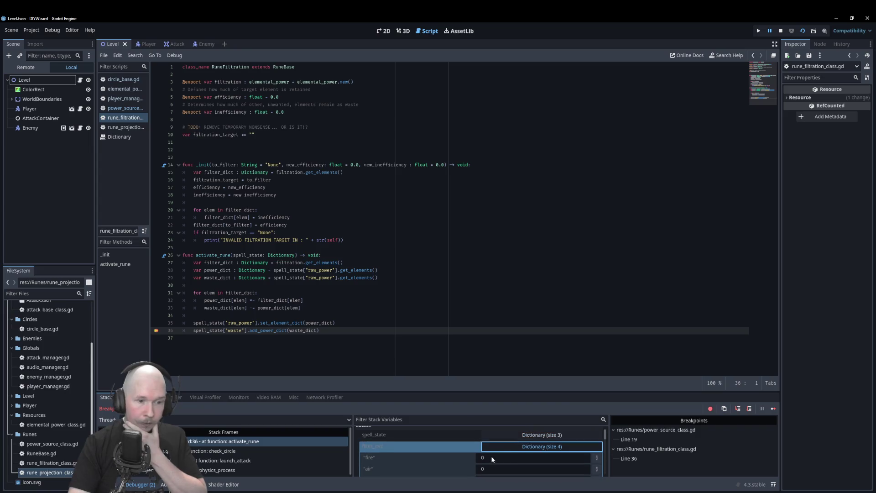
{"action": "left_click", "coordinate": [462, 451]}
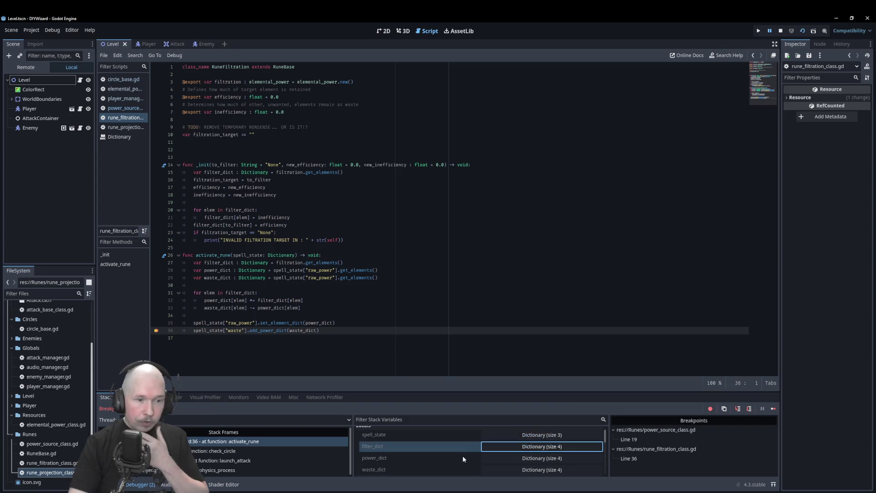
{"action": "left_click", "coordinate": [495, 434]}
{"action": "left_click", "coordinate": [490, 458]}
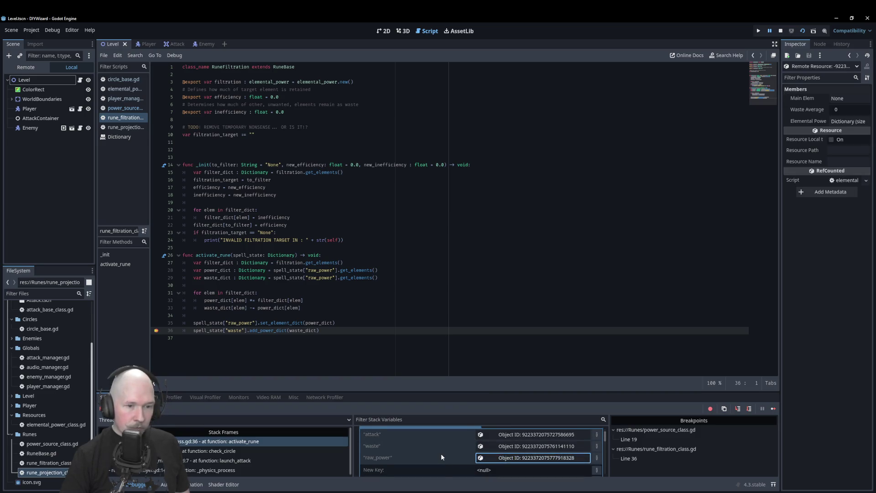
{"action": "left_click", "coordinate": [840, 122]}
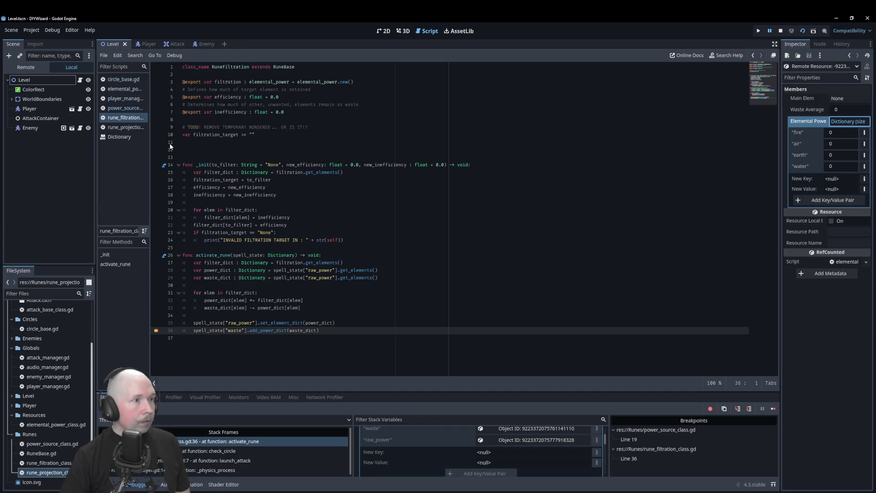
- View the rune_projection and elemental_power_class.gd scripts, then stop the running game
{"action": "left_click", "coordinate": [123, 129]}
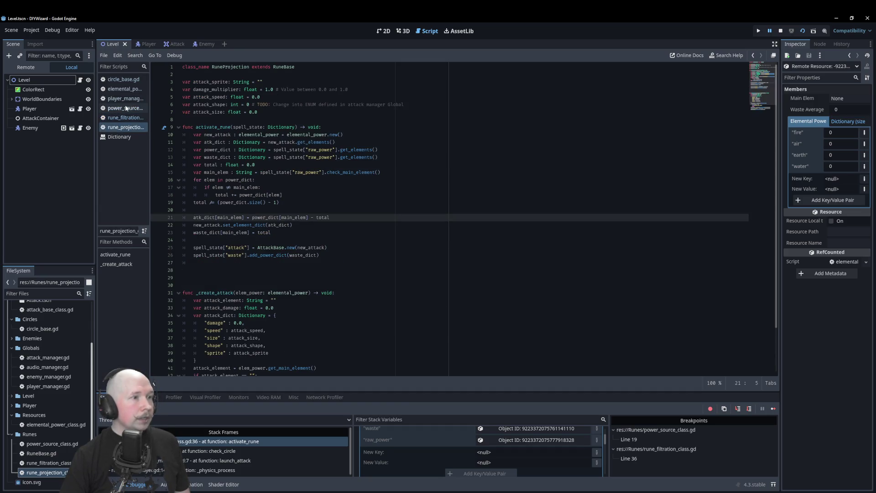
{"action": "left_click", "coordinate": [127, 90]}
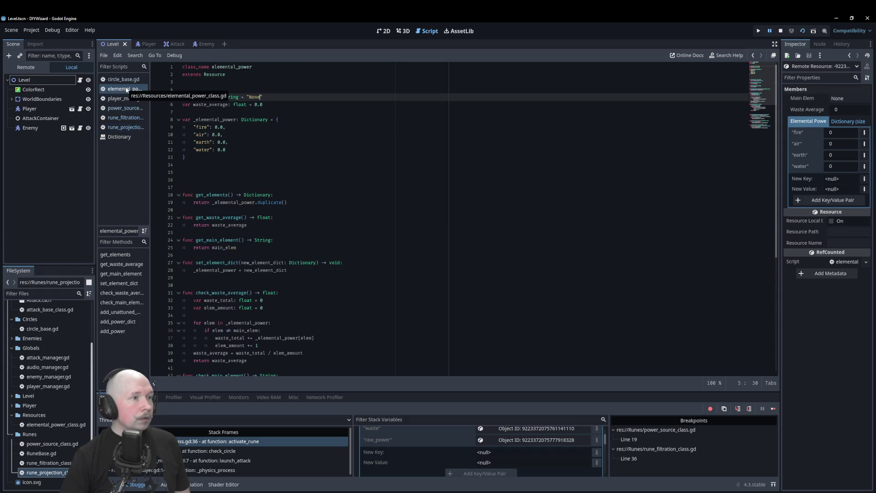
{"action": "scroll", "coordinate": [339, 149], "scroll_direction": "down", "scroll_amount": 5}
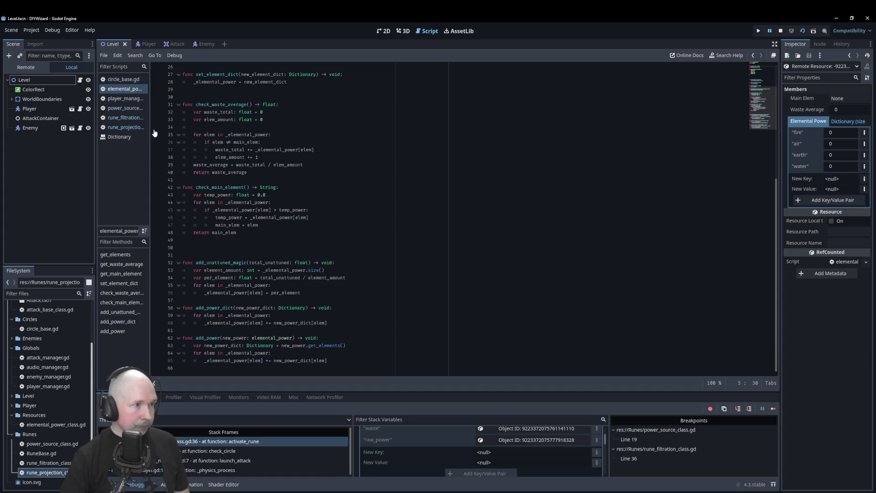
{"action": "left_click", "coordinate": [779, 32]}
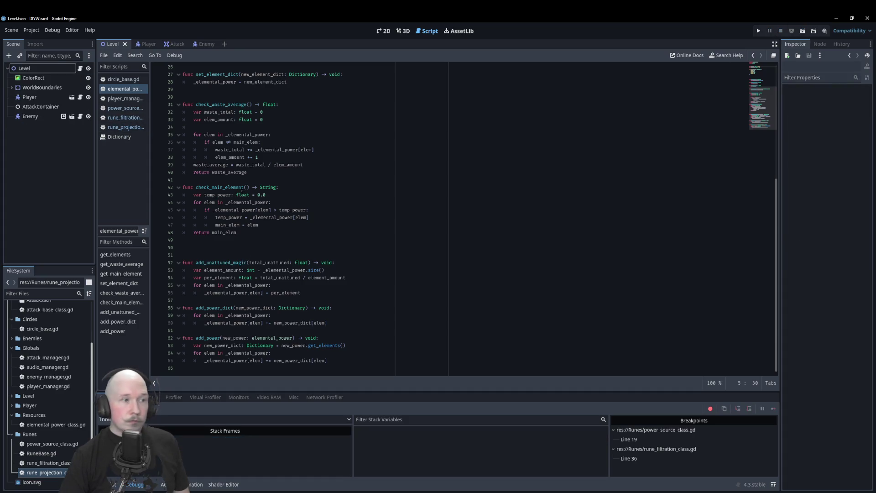
- Compare power_source_class.gd with elemental_power, highlight elemental_power's uses on line 4, and rerun the scene with F6
{"action": "left_click", "coordinate": [124, 108]}
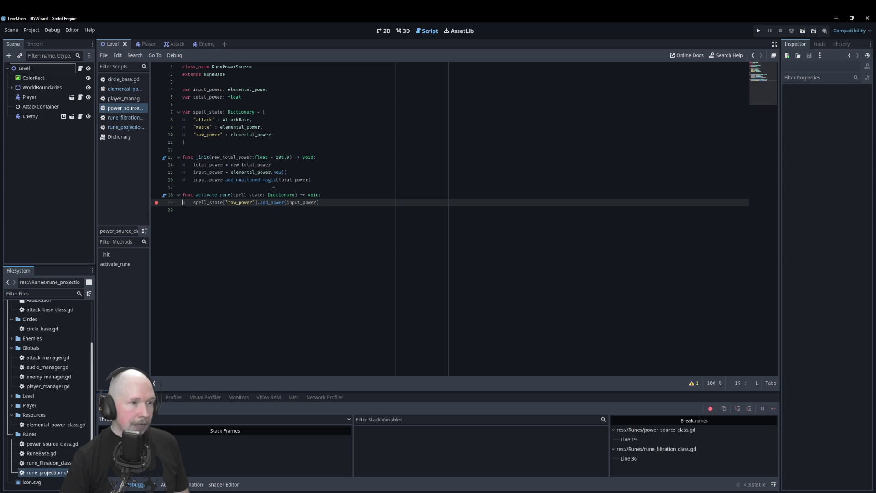
{"action": "left_click", "coordinate": [125, 89]}
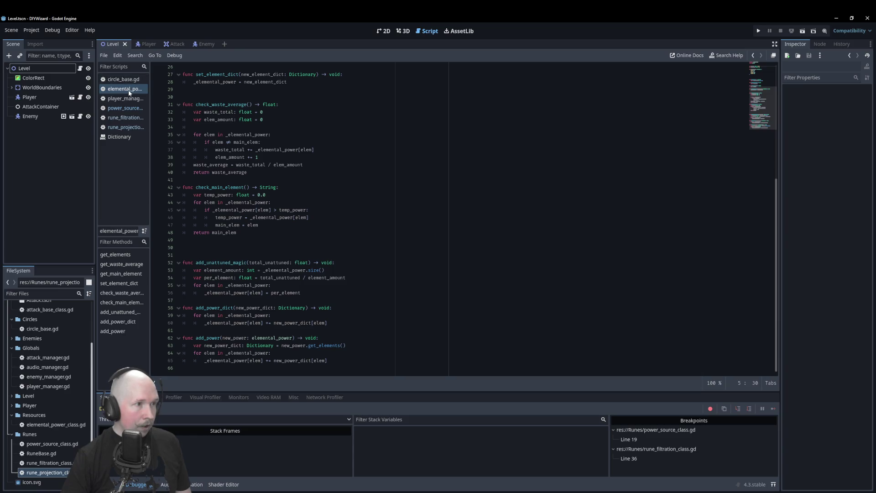
{"action": "left_click", "coordinate": [125, 108]}
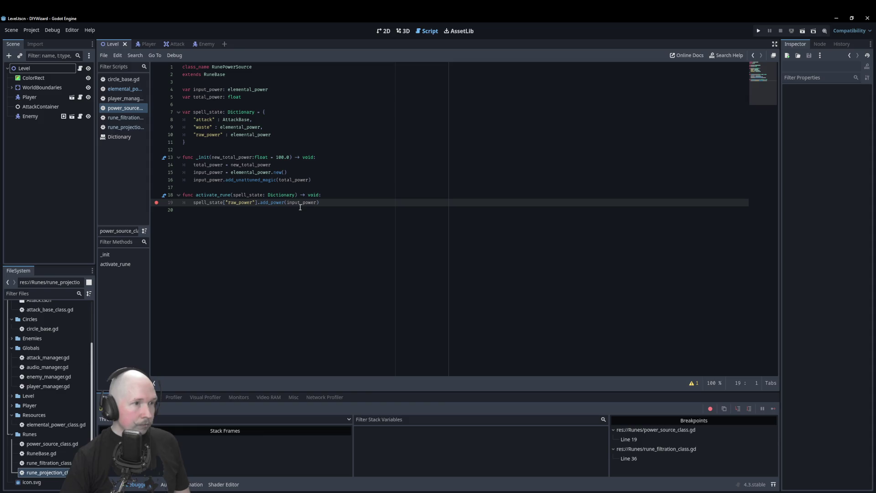
{"action": "double_click", "coordinate": [248, 89]}
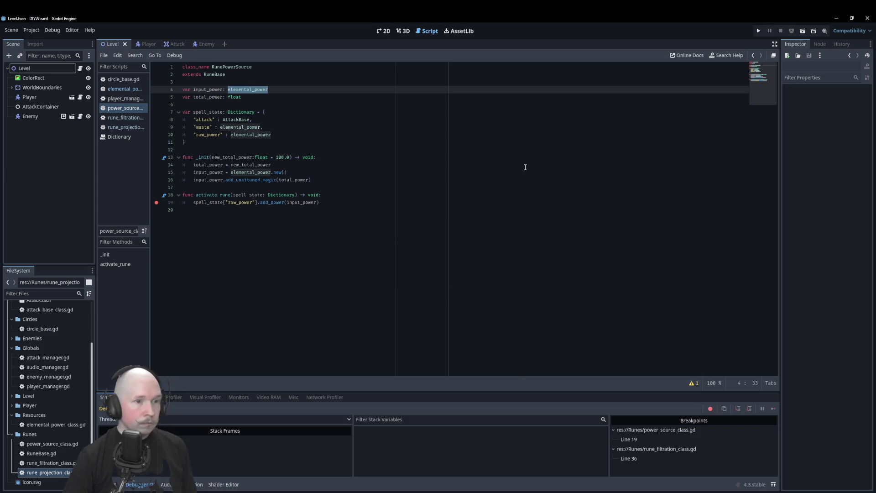
{"action": "key", "text": "F6"}
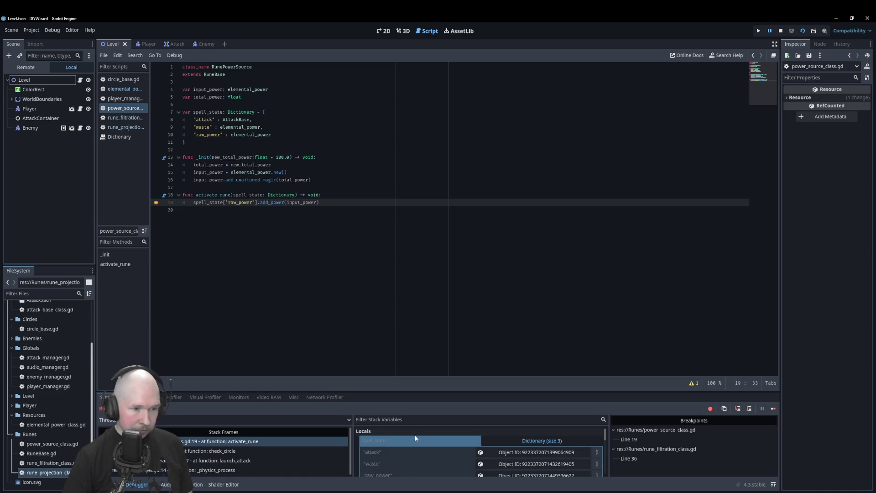
- Check input_power's elemental values at the line 19 pause, then stop the debug session
{"action": "left_click", "coordinate": [440, 440]}
{"action": "scroll", "coordinate": [440, 439], "scroll_direction": "down", "scroll_amount": 4}
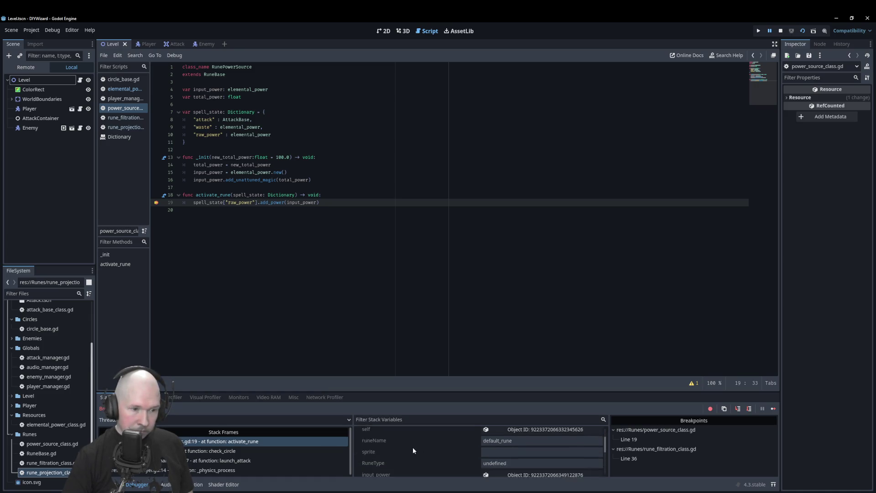
{"action": "left_click", "coordinate": [501, 463]}
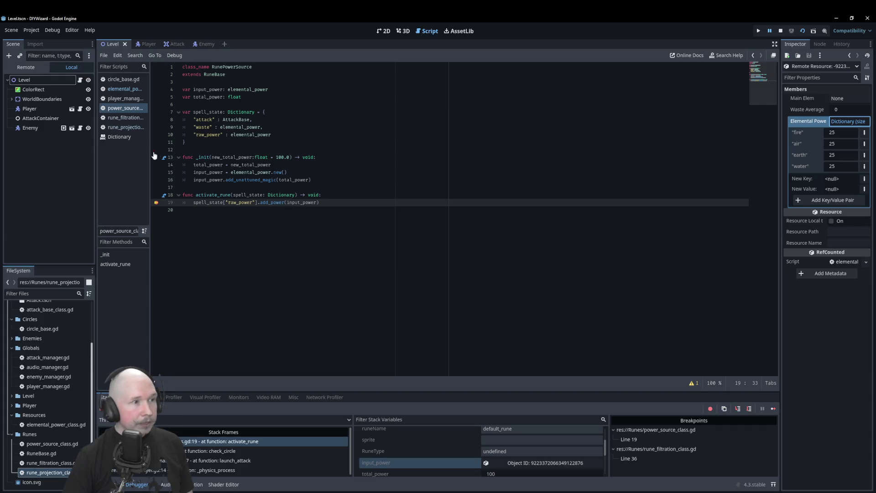
{"action": "left_click", "coordinate": [781, 30]}
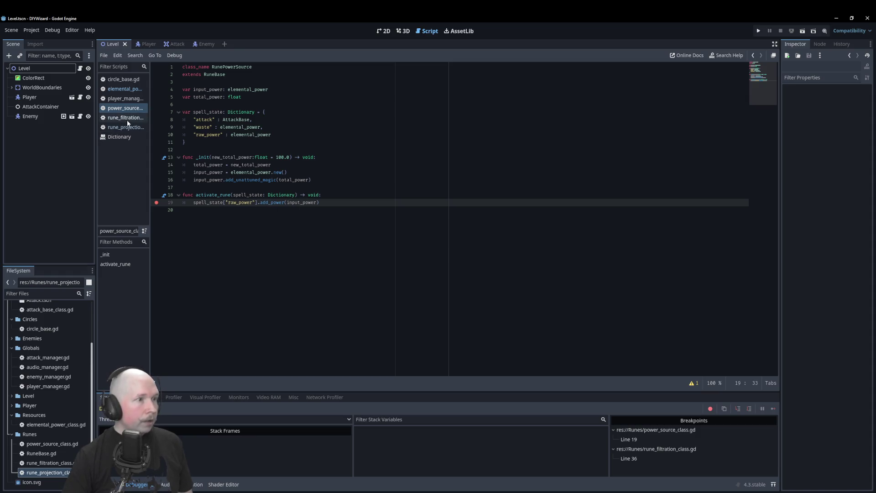
- Add a breakpoint on line 65 in elemental_power's add_power loop and run the game with F5
{"action": "left_click", "coordinate": [126, 89]}
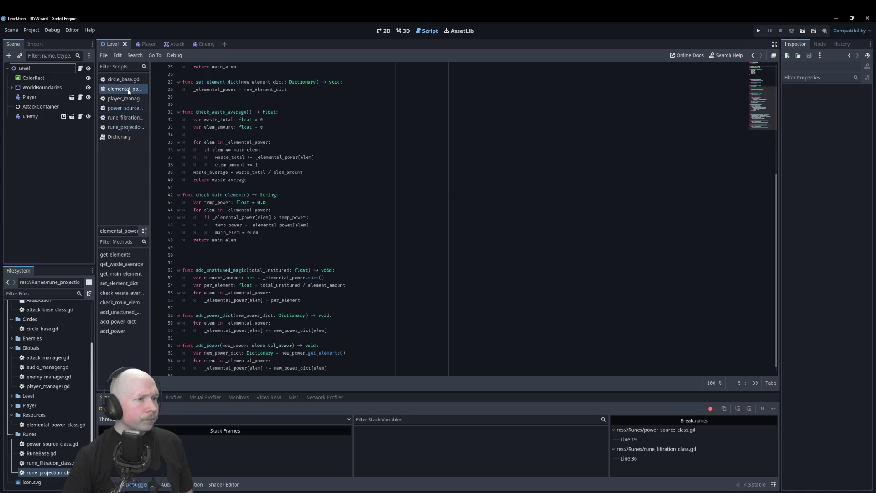
{"action": "scroll", "coordinate": [179, 345], "scroll_direction": "down", "scroll_amount": 1}
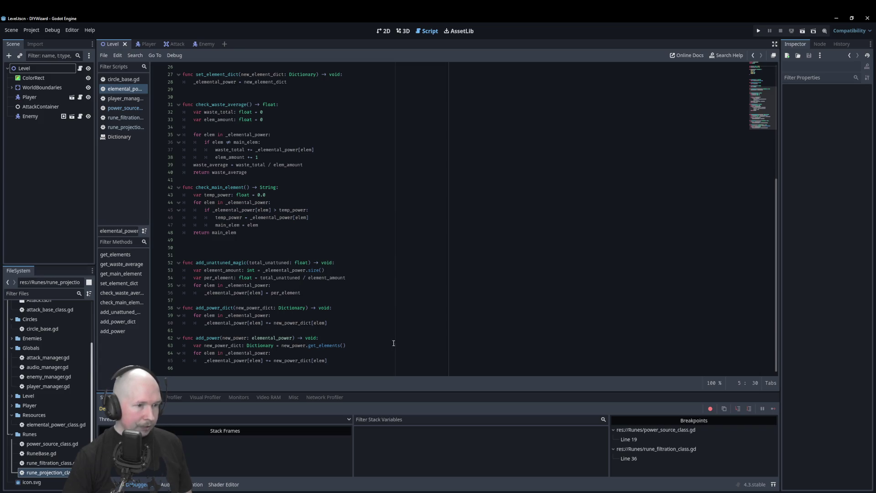
{"action": "double_click", "coordinate": [319, 345]}
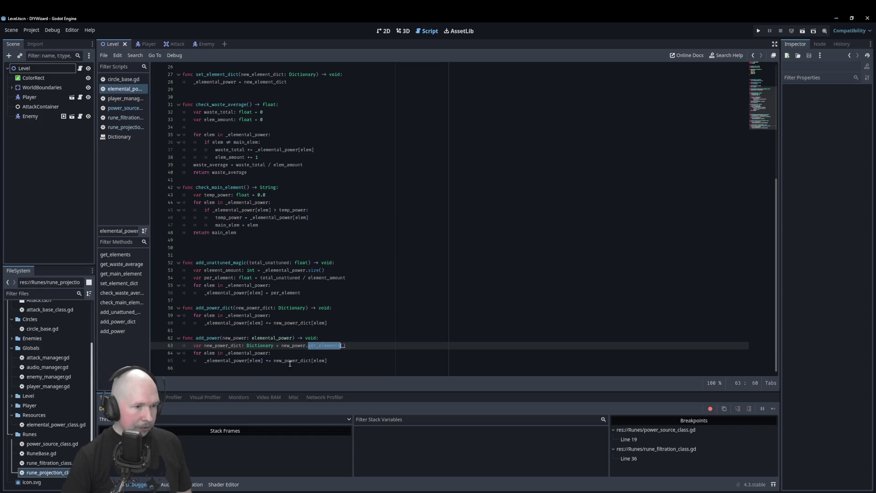
{"action": "left_click", "coordinate": [322, 361]}
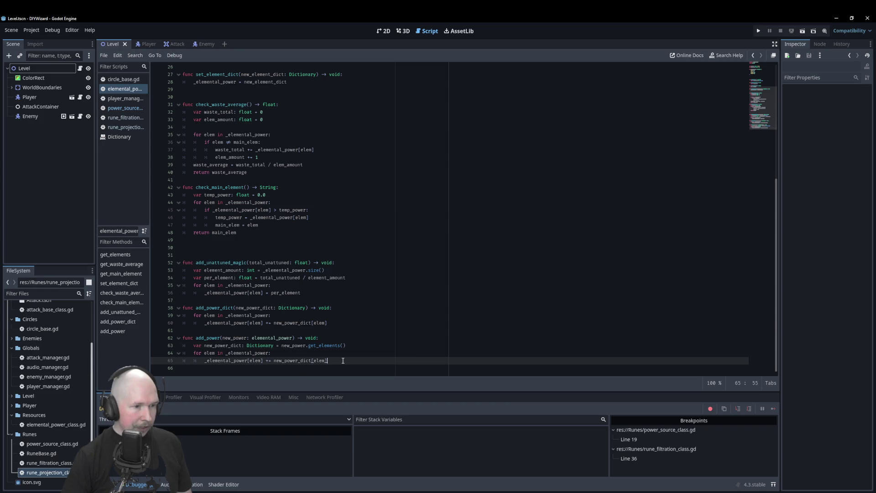
{"action": "left_click", "coordinate": [153, 361]}
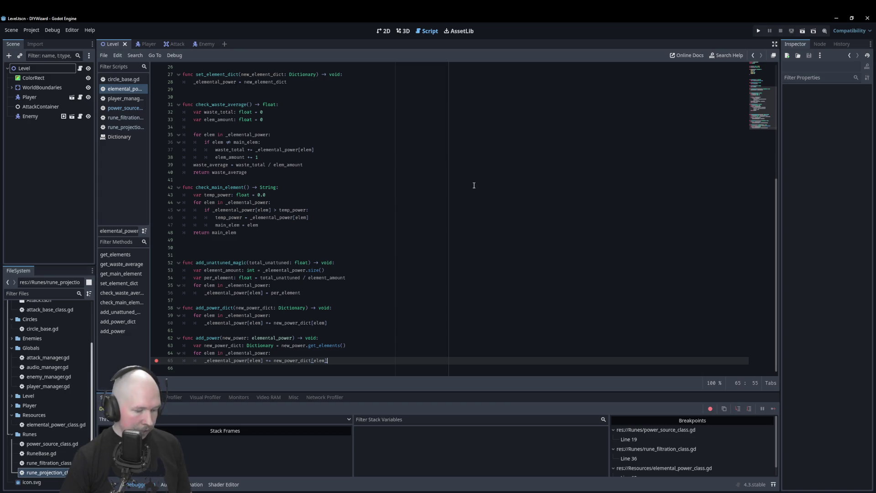
{"action": "key", "text": "F5"}
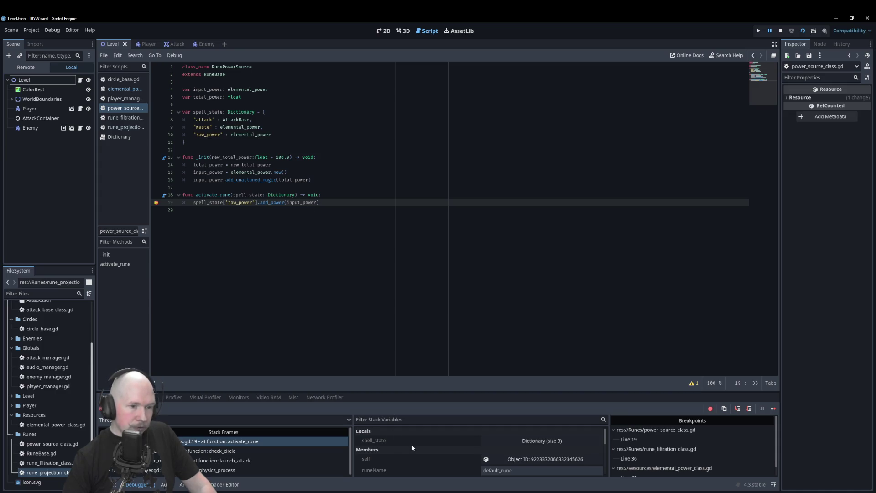
- Check input_power's elements read 25 each in the Inspector, then step into add_power
{"action": "scroll", "coordinate": [466, 447], "scroll_direction": "down", "scroll_amount": 3}
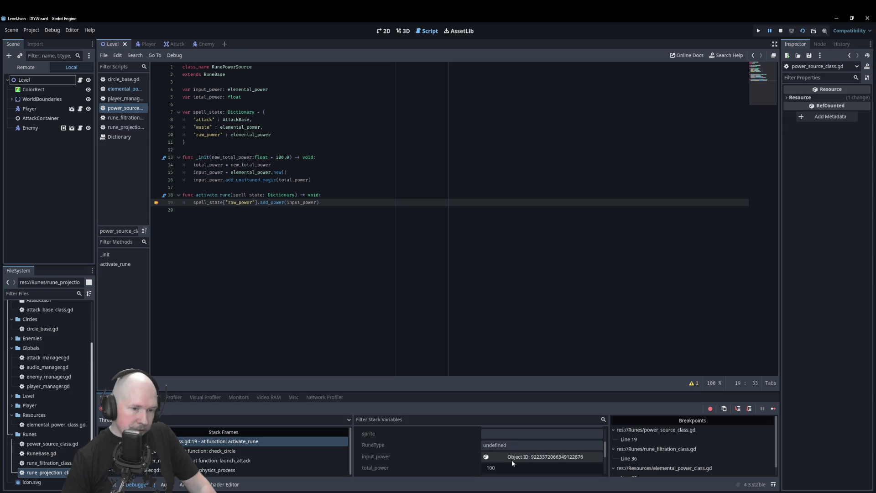
{"action": "left_click", "coordinate": [509, 461]}
{"action": "scroll", "coordinate": [477, 459], "scroll_direction": "down", "scroll_amount": 1}
{"action": "left_click", "coordinate": [845, 122]}
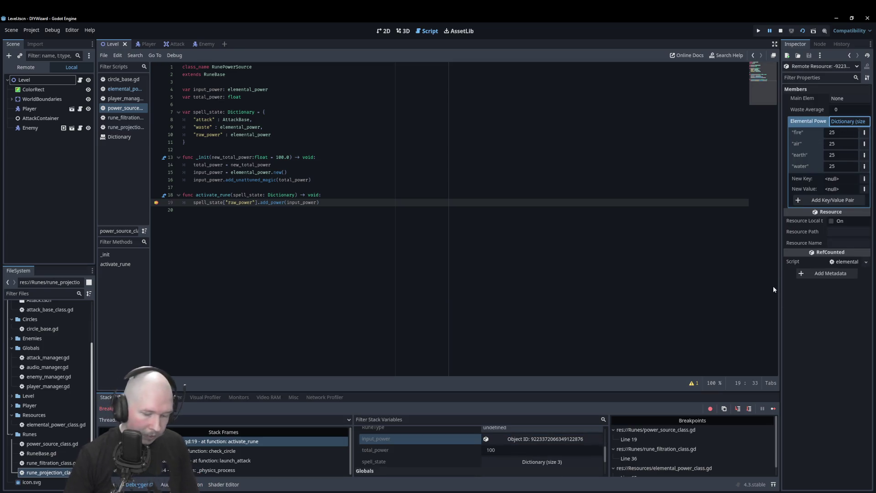
{"action": "key", "text": "F11"}
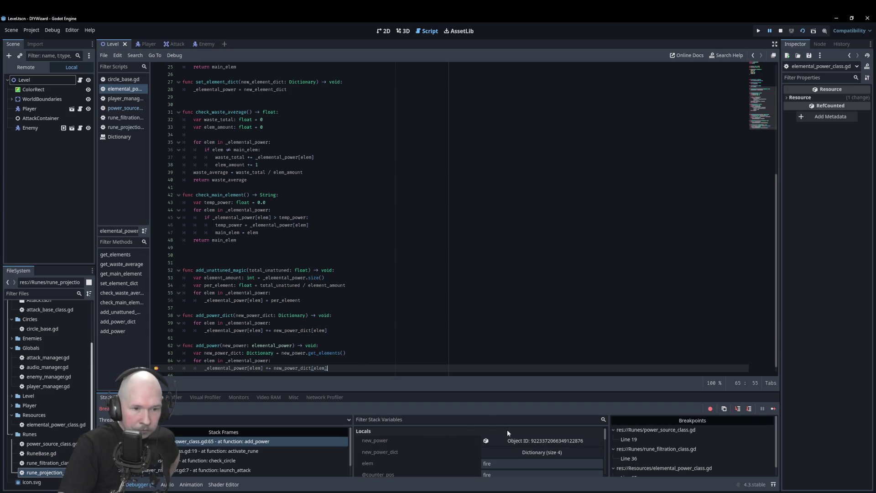
- Inspect new_power's Elemental Power and new_power_dict, confirming 25 per element
{"action": "left_click", "coordinate": [511, 440]}
{"action": "left_click", "coordinate": [835, 121]}
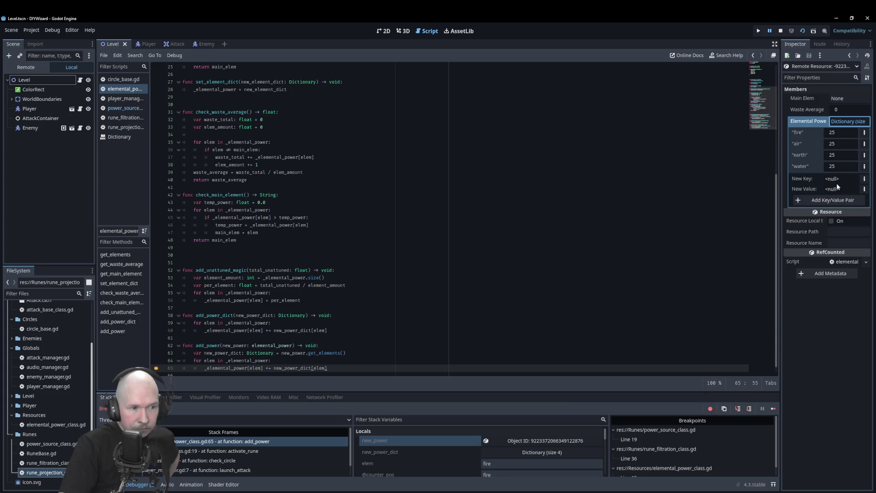
{"action": "left_click", "coordinate": [516, 453]}
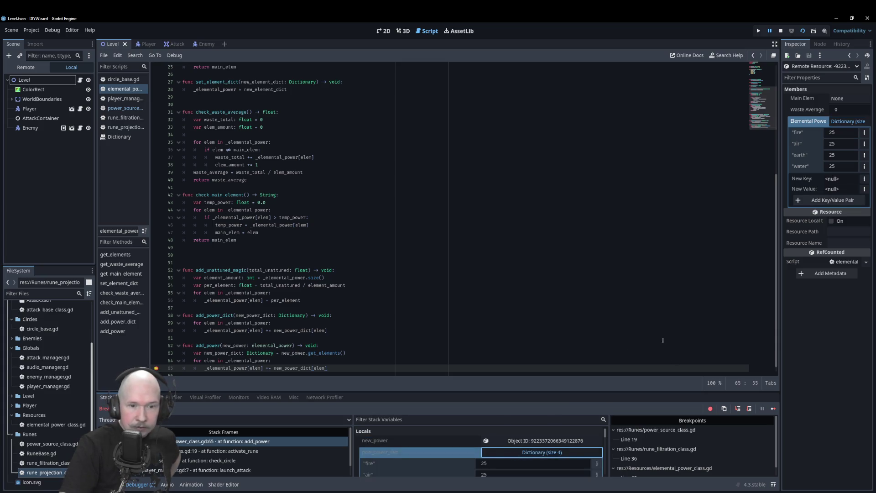
{"action": "scroll", "coordinate": [447, 461], "scroll_direction": "down", "scroll_amount": 2}
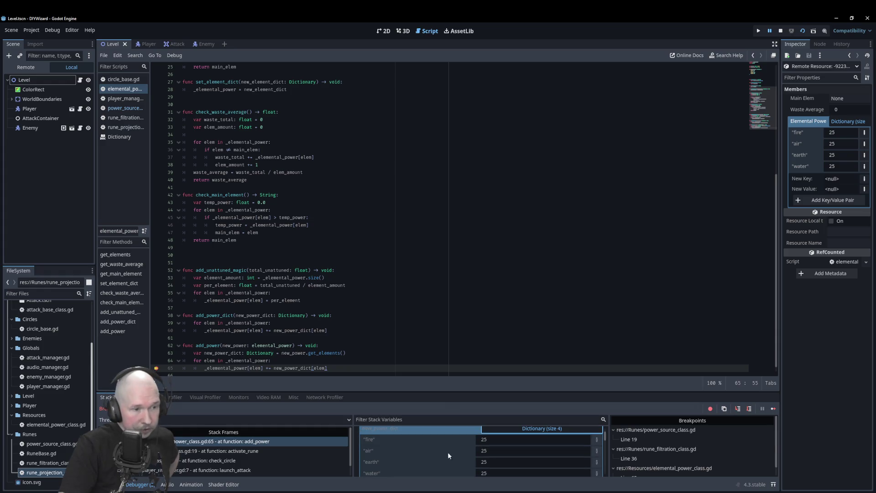
{"action": "left_click", "coordinate": [513, 429]}
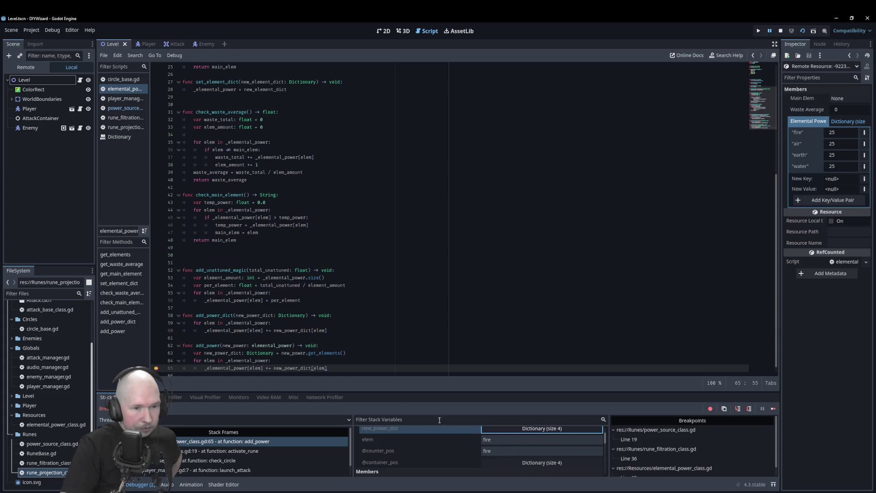
- Confirm _elemental_power still holds 0 per element, then advance the loop to air
{"action": "scroll", "coordinate": [448, 447], "scroll_direction": "down", "scroll_amount": 2}
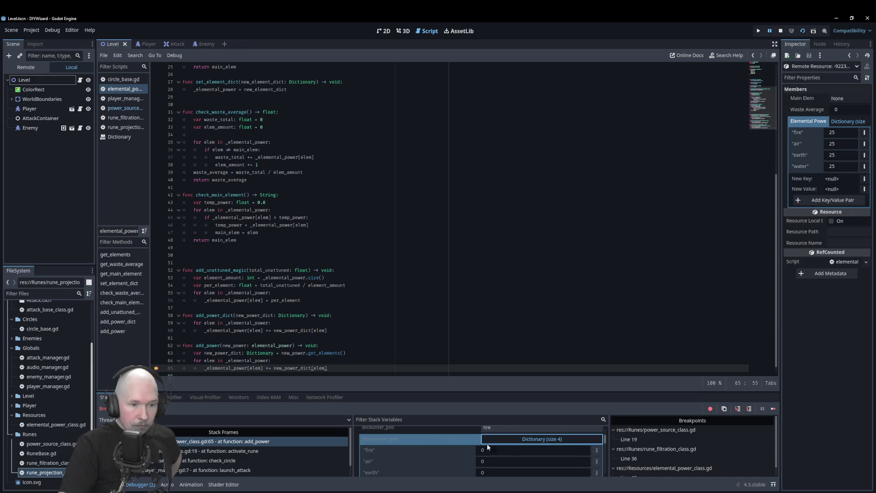
{"action": "left_click", "coordinate": [515, 444]}
{"action": "scroll", "coordinate": [403, 451], "scroll_direction": "down", "scroll_amount": 1}
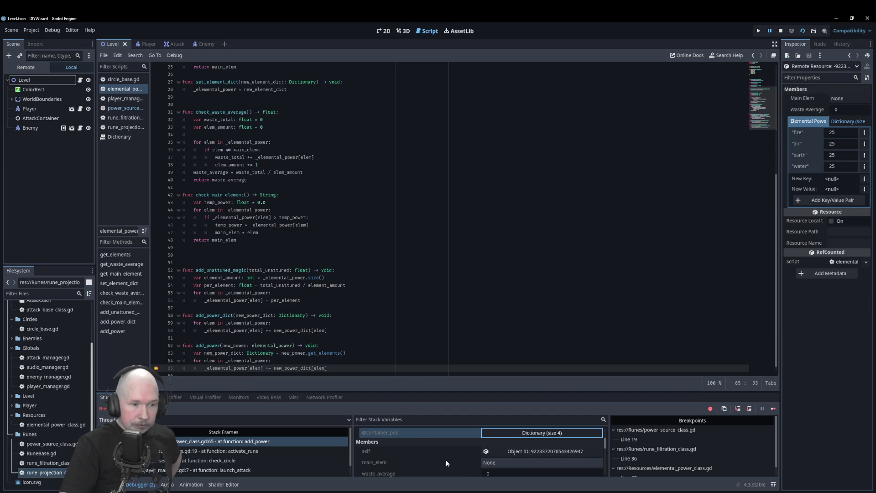
{"action": "scroll", "coordinate": [445, 459], "scroll_direction": "down", "scroll_amount": 2}
{"action": "scroll", "coordinate": [445, 459], "scroll_direction": "down", "scroll_amount": 2}
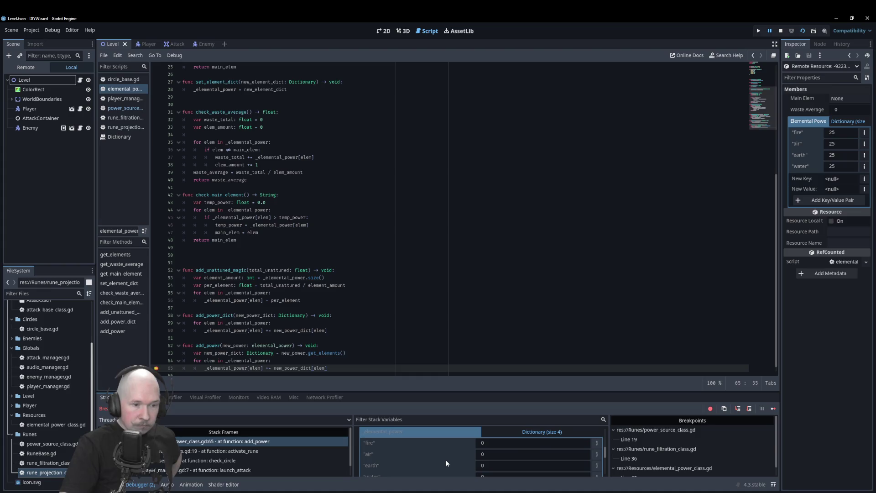
{"action": "left_click", "coordinate": [521, 438]}
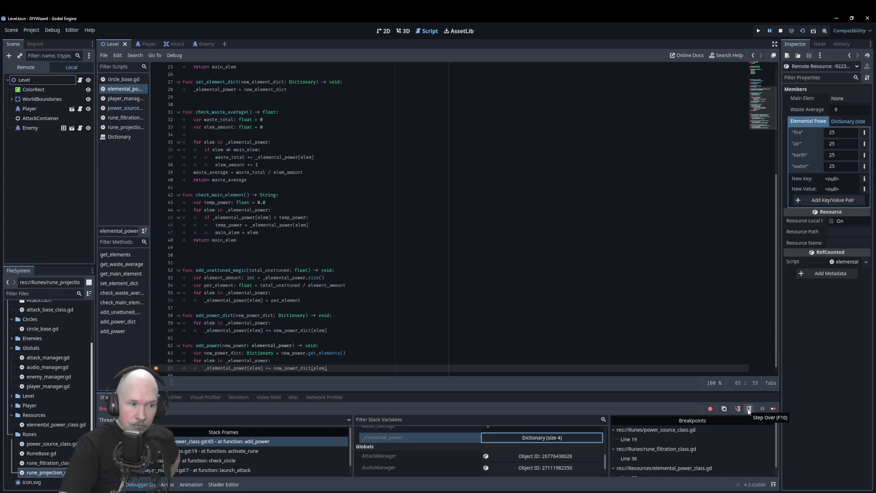
{"action": "left_click", "coordinate": [749, 410]}
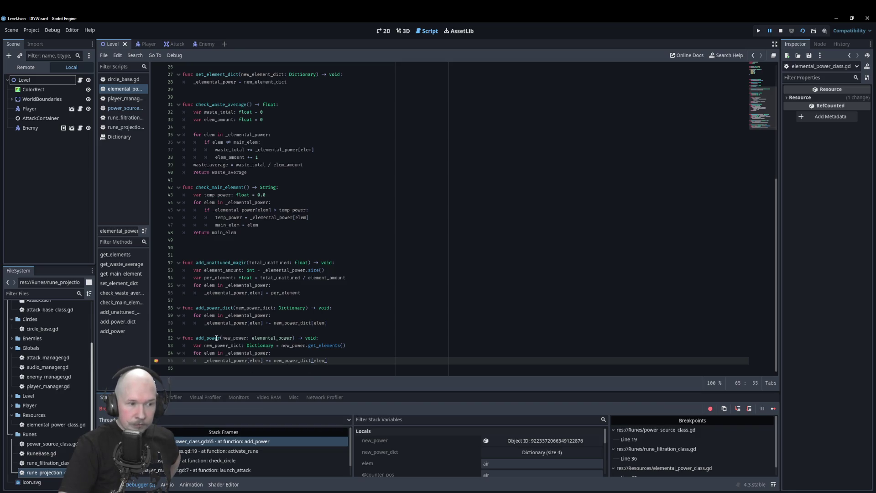
- Compare new_power_dict with the accumulating _elemental_power values in Stack Variables
{"action": "scroll", "coordinate": [252, 345], "scroll_direction": "up", "scroll_amount": 8}
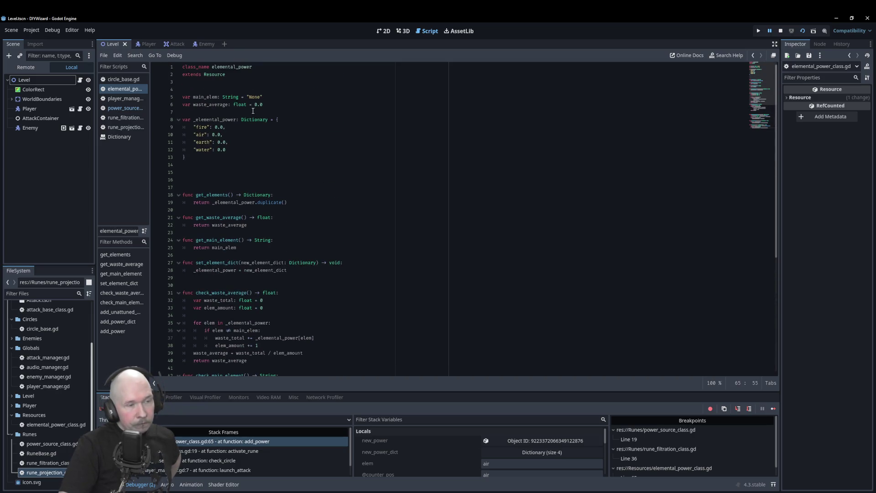
{"action": "scroll", "coordinate": [226, 137], "scroll_direction": "down", "scroll_amount": 8}
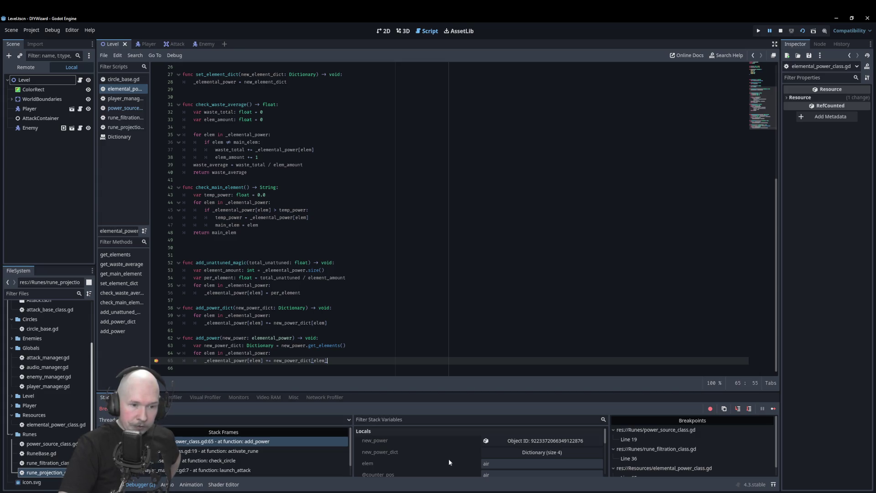
{"action": "left_click", "coordinate": [541, 452]}
{"action": "scroll", "coordinate": [470, 449], "scroll_direction": "down", "scroll_amount": 3}
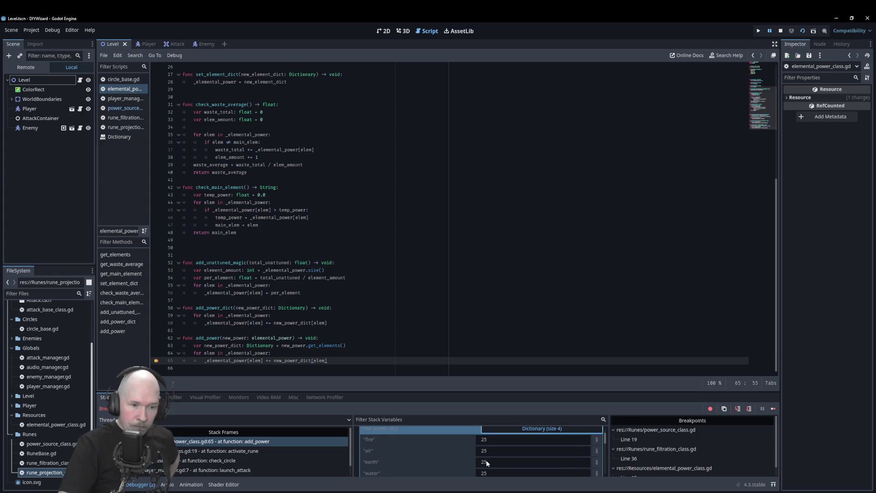
{"action": "scroll", "coordinate": [494, 442], "scroll_direction": "up", "scroll_amount": 3}
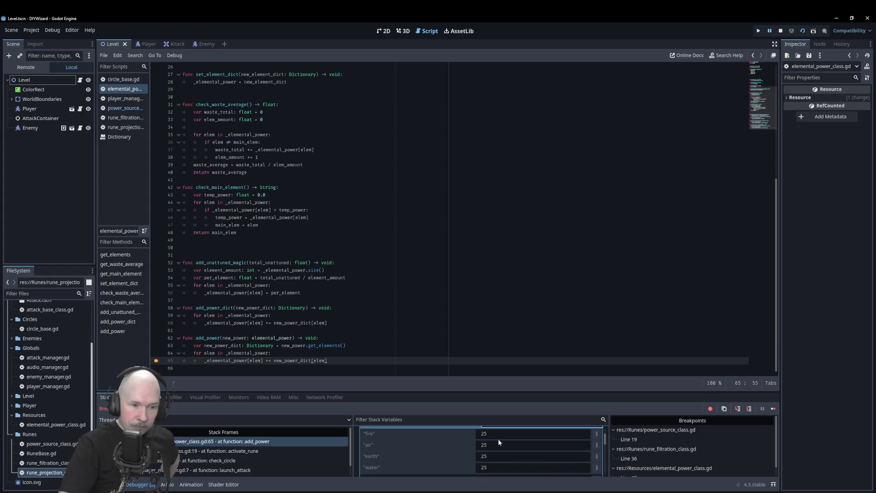
{"action": "left_click", "coordinate": [496, 440]}
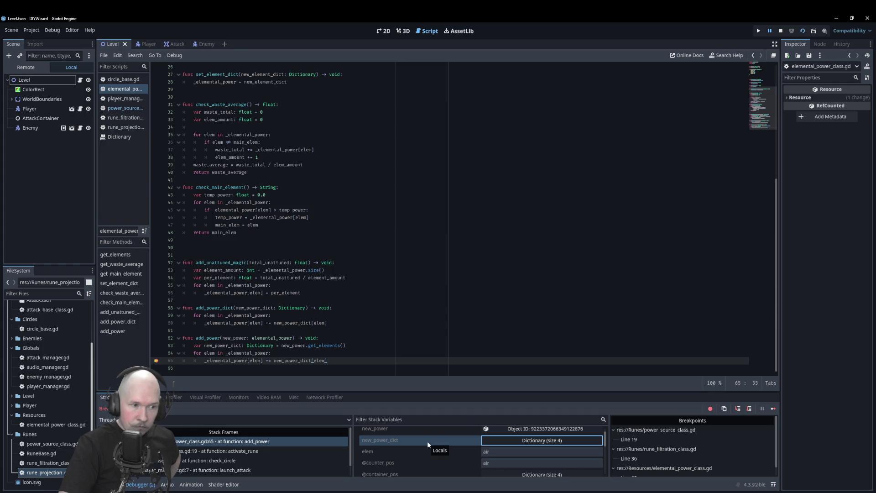
{"action": "scroll", "coordinate": [424, 443], "scroll_direction": "down", "scroll_amount": 5}
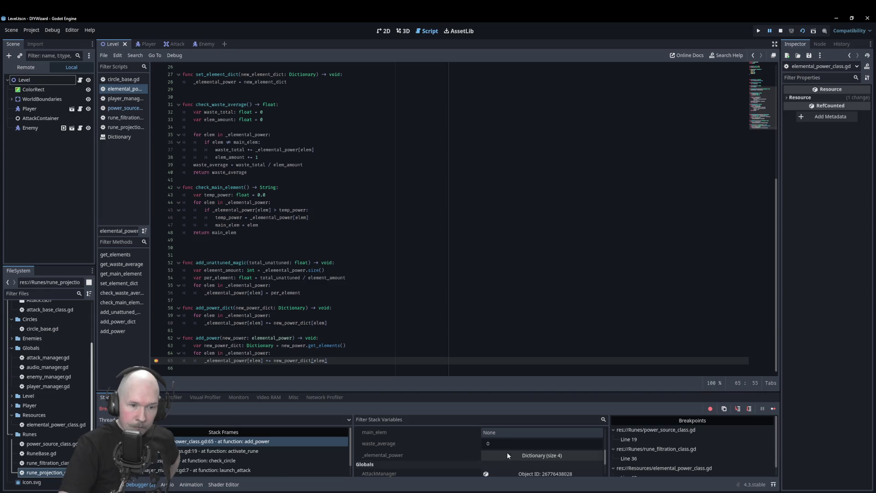
{"action": "left_click", "coordinate": [506, 453]}
{"action": "scroll", "coordinate": [440, 449], "scroll_direction": "down", "scroll_amount": 3}
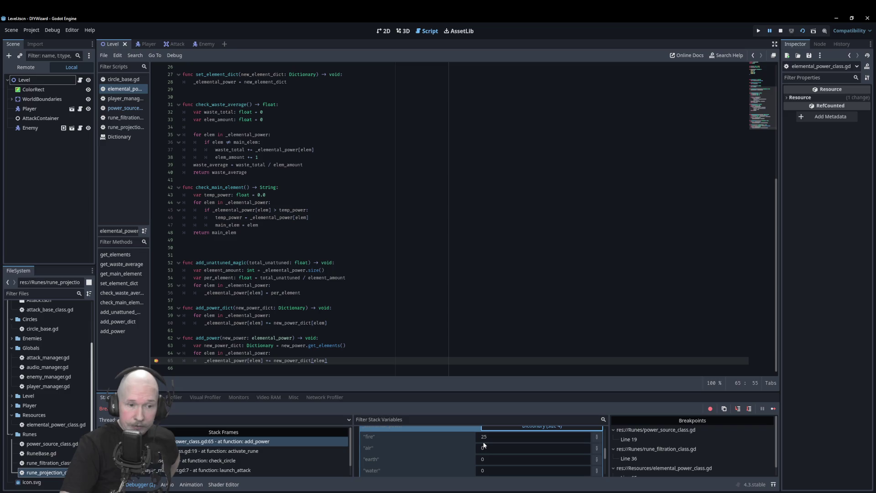
{"action": "scroll", "coordinate": [484, 445], "scroll_direction": "up", "scroll_amount": 2}
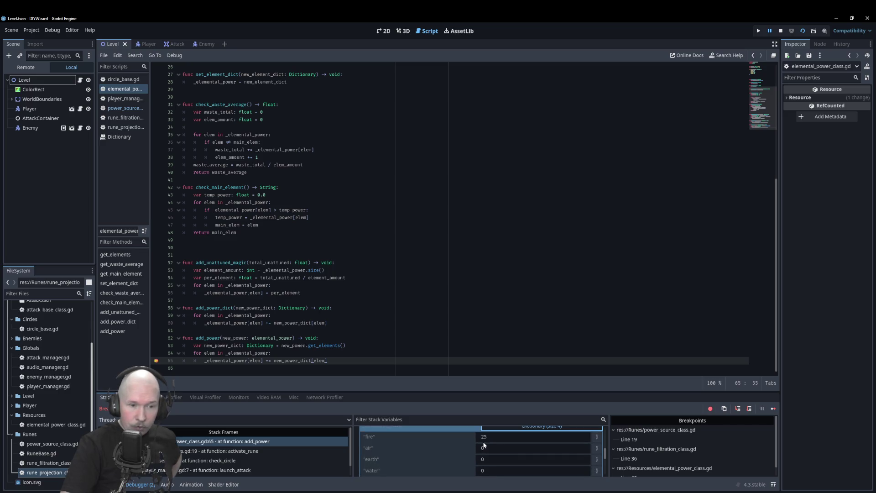
- Step through the remaining loop iterations and return to check_circle at circle_base.gd line 30
{"action": "left_click", "coordinate": [748, 408]}
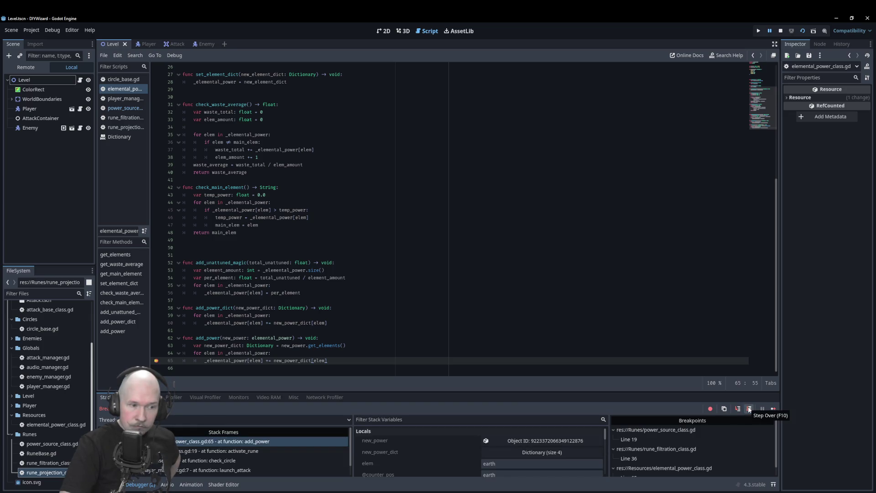
{"action": "left_click", "coordinate": [749, 409]}
{"action": "left_click", "coordinate": [456, 450]}
{"action": "scroll", "coordinate": [438, 448], "scroll_direction": "down", "scroll_amount": 2}
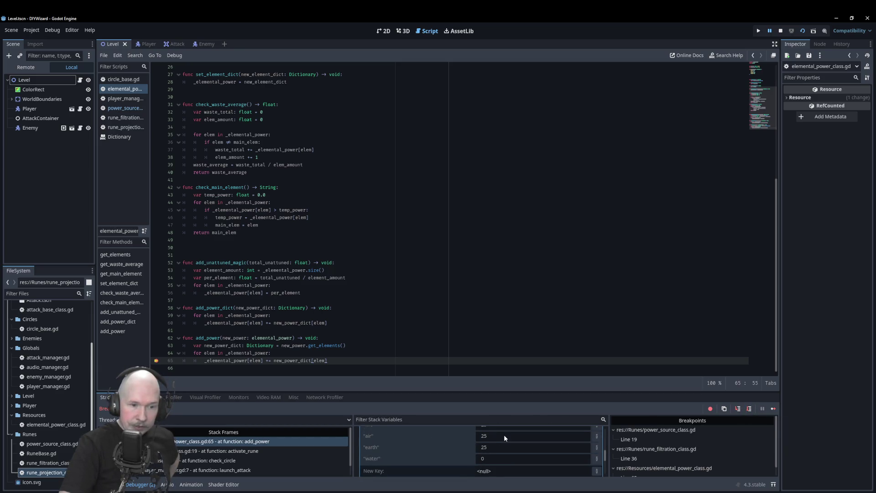
{"action": "scroll", "coordinate": [482, 460], "scroll_direction": "up", "scroll_amount": 1}
{"action": "left_click", "coordinate": [749, 408]}
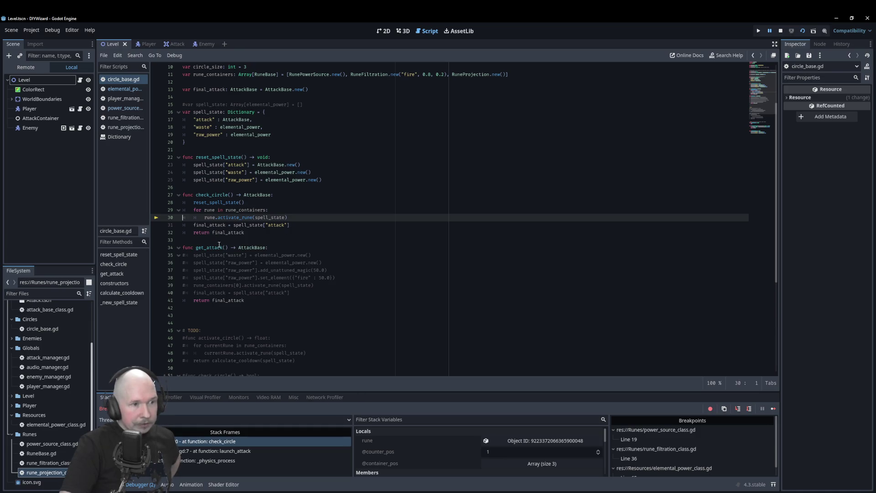
- Scroll through the Stack Variables of the paused check_circle frame
{"action": "mouse_move", "coordinate": [278, 219]}
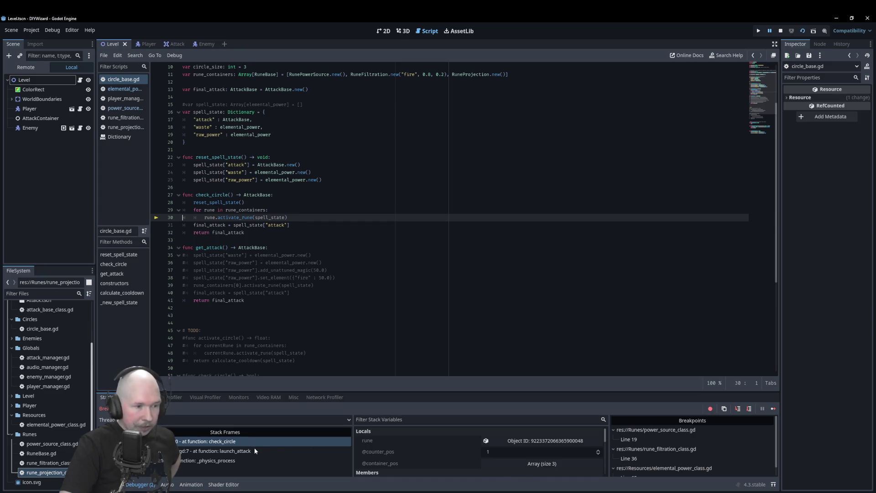
{"action": "scroll", "coordinate": [393, 445], "scroll_direction": "down", "scroll_amount": 4}
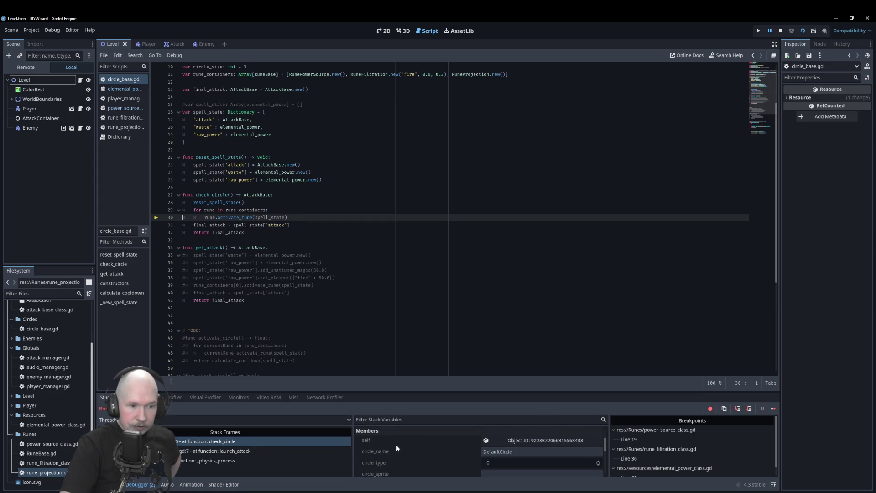
{"action": "scroll", "coordinate": [396, 444], "scroll_direction": "down", "scroll_amount": 2}
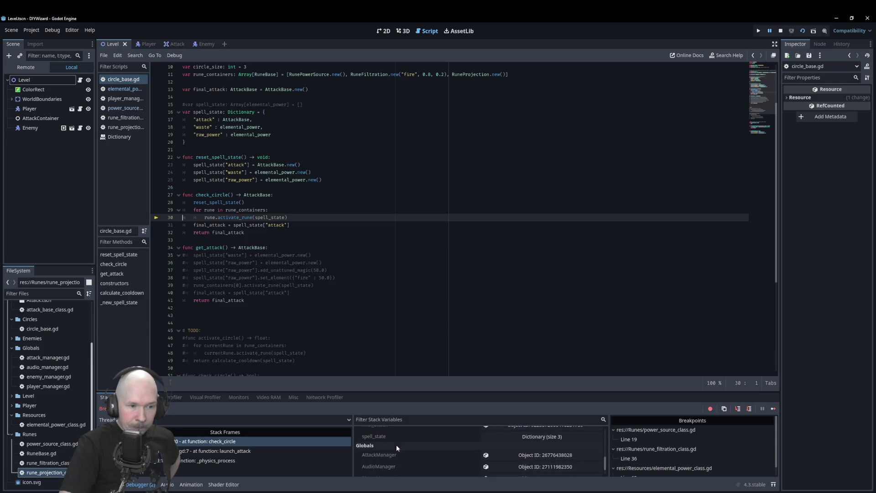
{"action": "scroll", "coordinate": [396, 445], "scroll_direction": "up", "scroll_amount": 5}
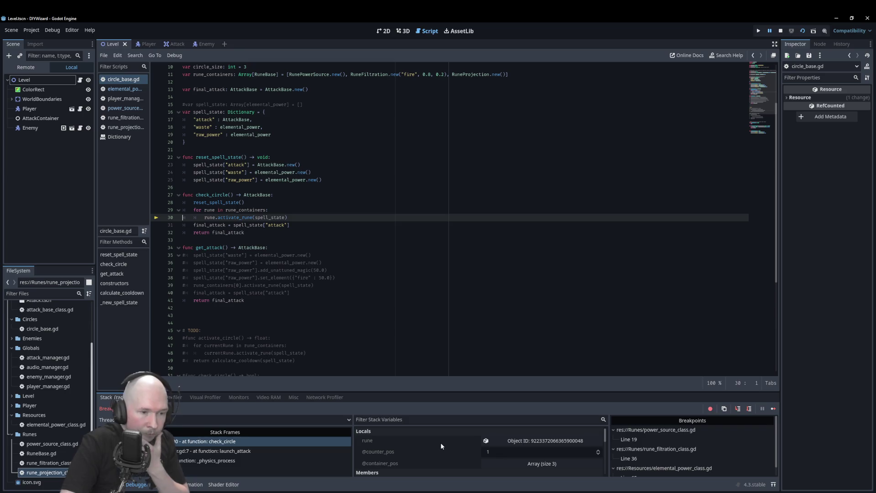
{"action": "scroll", "coordinate": [412, 446], "scroll_direction": "down", "scroll_amount": 3}
{"action": "scroll", "coordinate": [414, 445], "scroll_direction": "down", "scroll_amount": 3}
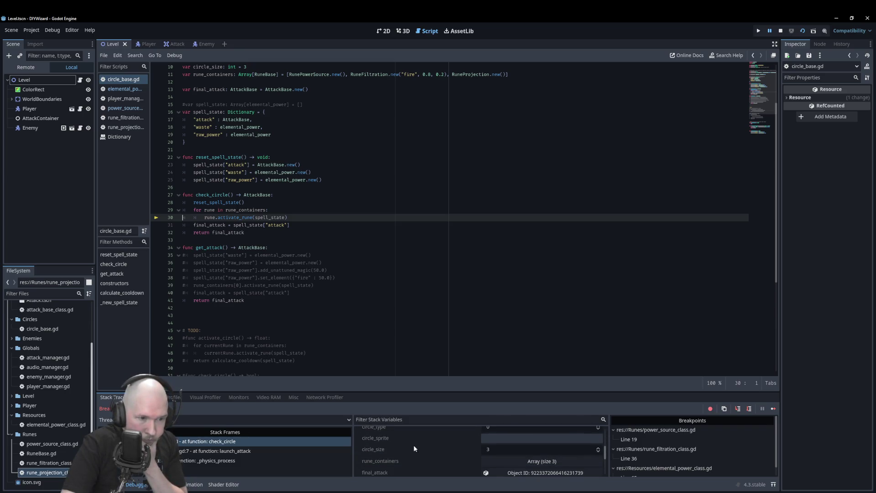
{"action": "scroll", "coordinate": [414, 448], "scroll_direction": "down", "scroll_amount": 2}
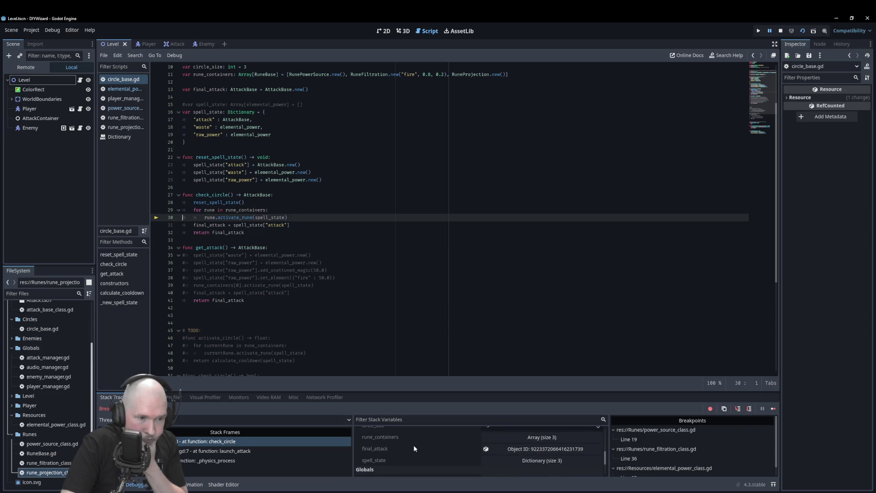
- Show raw_power in the Inspector with fire, air, earth and water at 25, then continue to activate_rune
{"action": "left_click", "coordinate": [443, 459]}
{"action": "scroll", "coordinate": [442, 448], "scroll_direction": "down", "scroll_amount": 1}
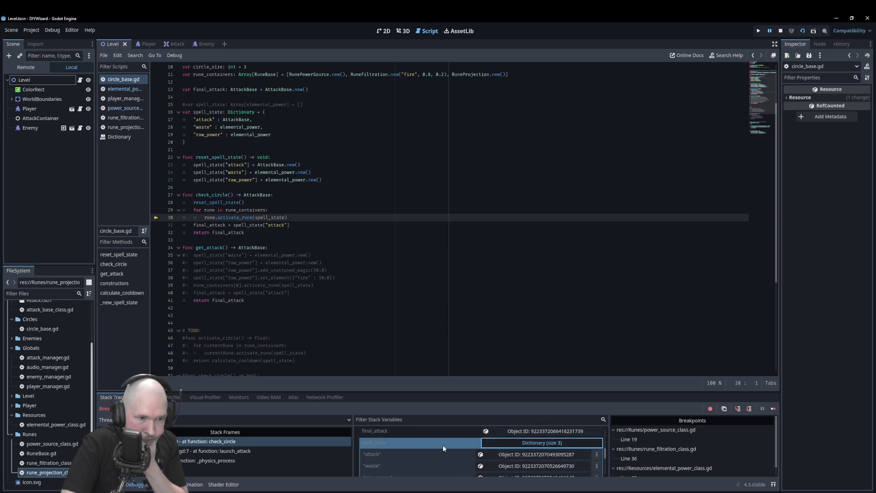
{"action": "scroll", "coordinate": [442, 445], "scroll_direction": "down", "scroll_amount": 1}
{"action": "left_click", "coordinate": [524, 465]}
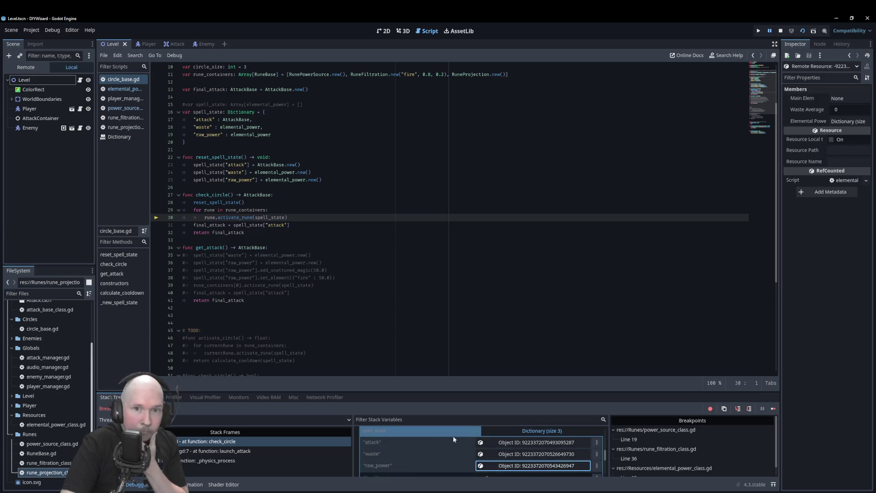
{"action": "left_click", "coordinate": [846, 123]}
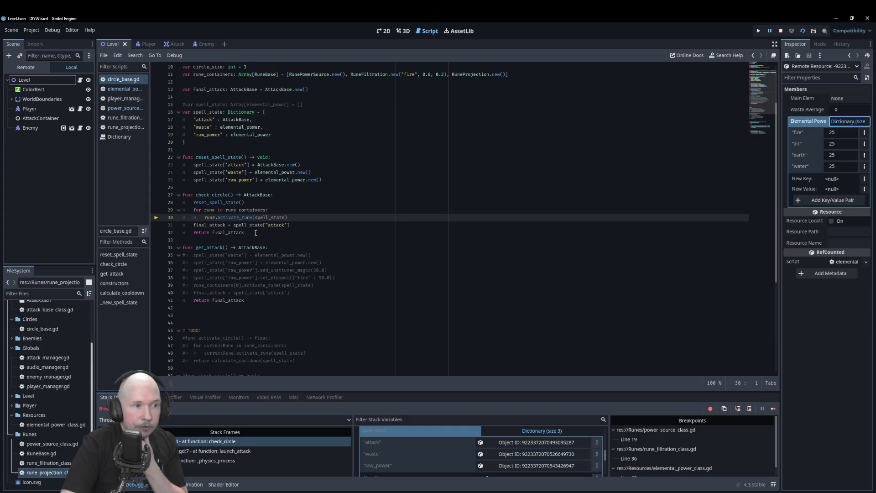
{"action": "left_click", "coordinate": [749, 409]}
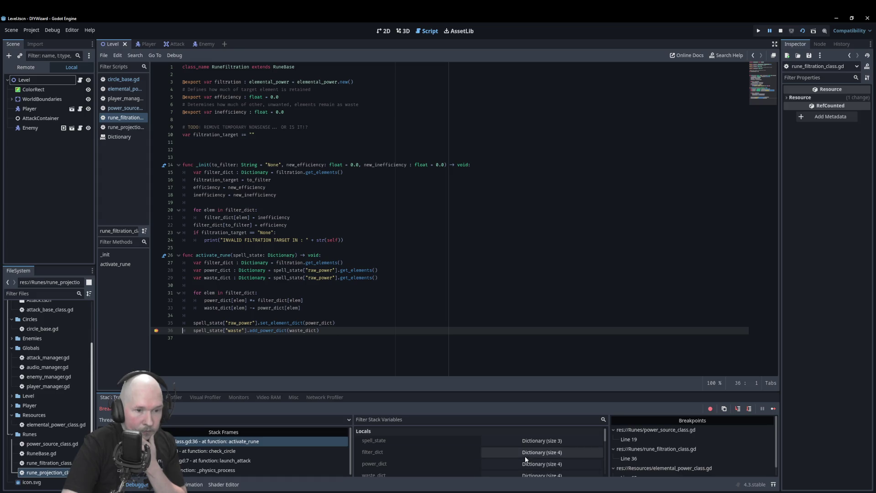
- Expand filter_dict (fire, air, earth, water all 0) and read activate_rune's variables in the code
{"action": "left_click", "coordinate": [502, 464]}
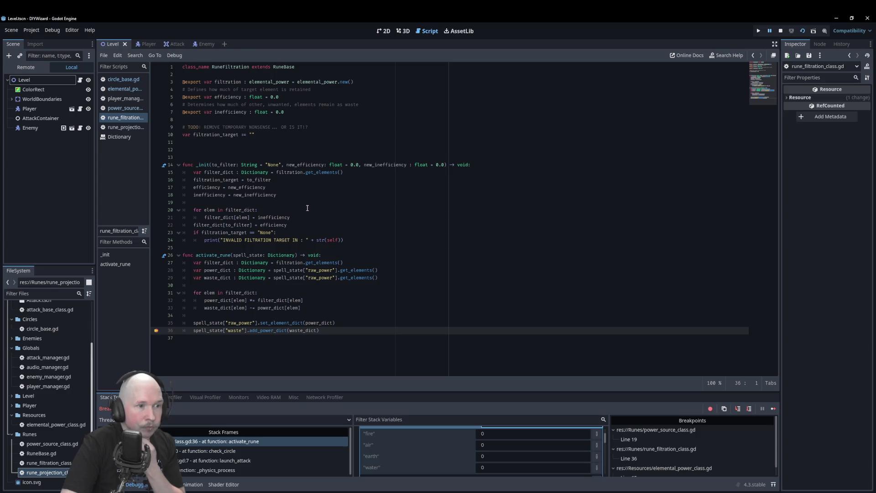
{"action": "mouse_move", "coordinate": [304, 219]}
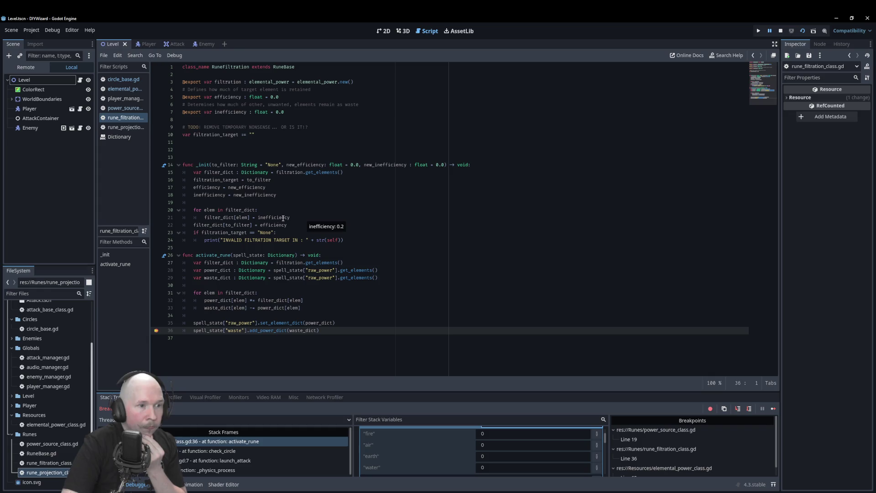
{"action": "mouse_move", "coordinate": [275, 223]}
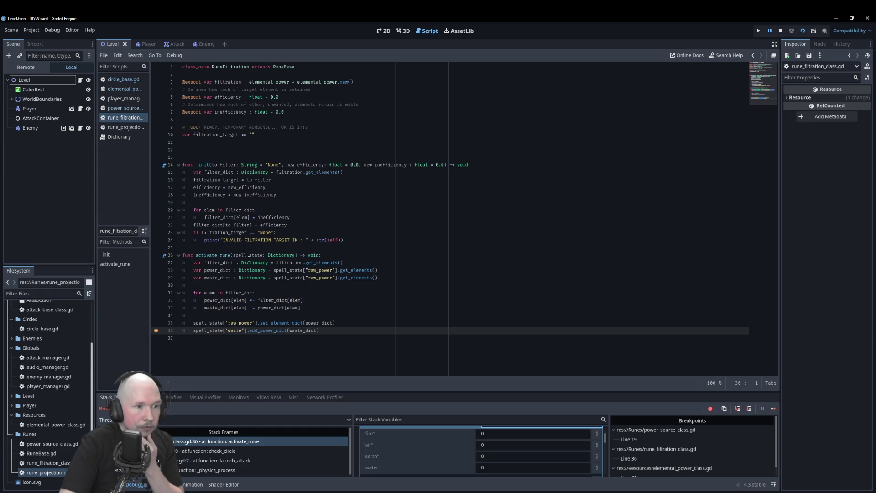
{"action": "mouse_move", "coordinate": [249, 259]}
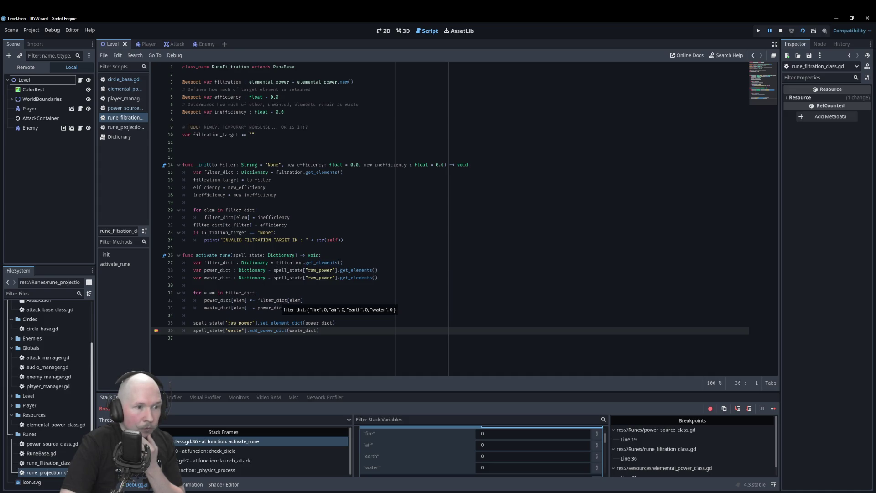
{"action": "mouse_move", "coordinate": [310, 332]}
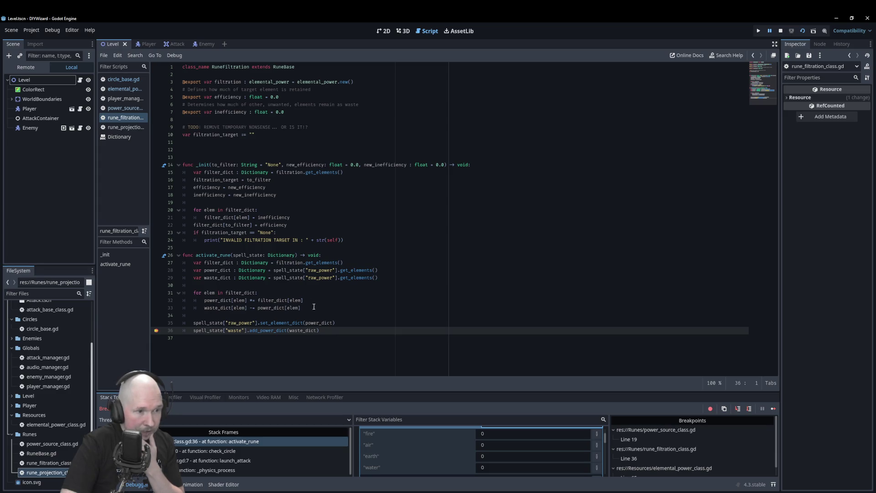
{"action": "mouse_move", "coordinate": [269, 300]}
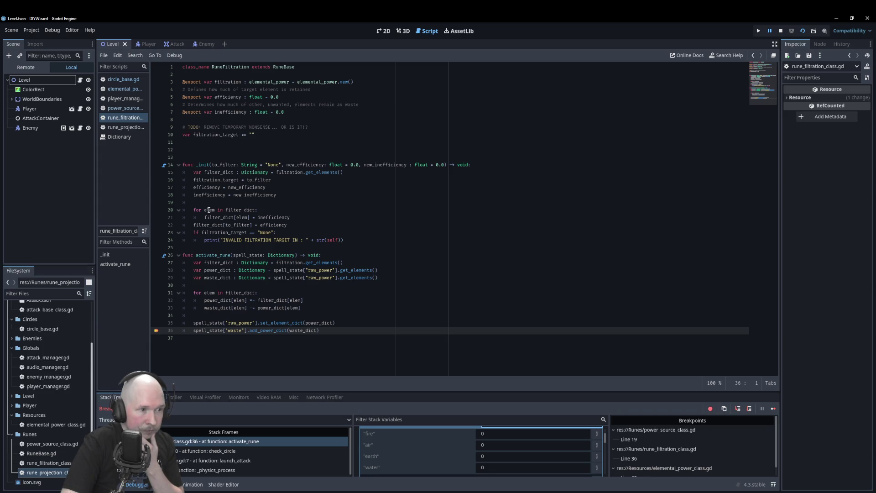
{"action": "mouse_move", "coordinate": [247, 209]}
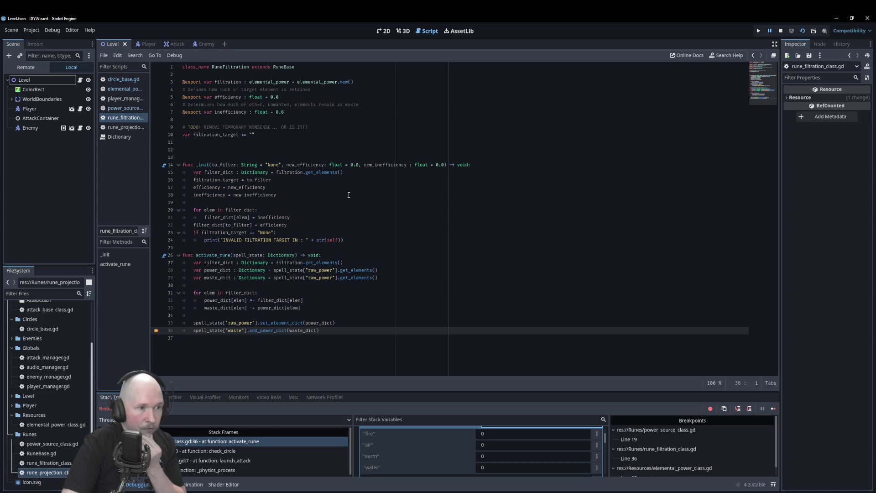
{"action": "mouse_move", "coordinate": [208, 225]}
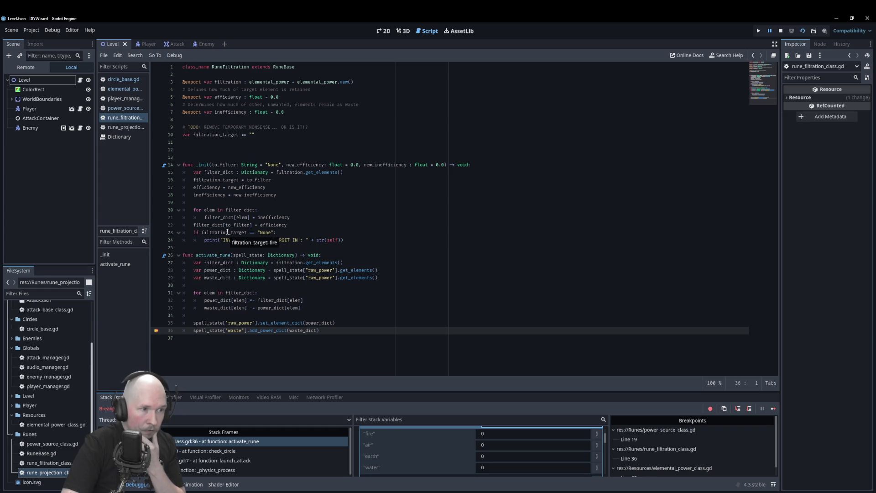
{"action": "mouse_move", "coordinate": [202, 188]}
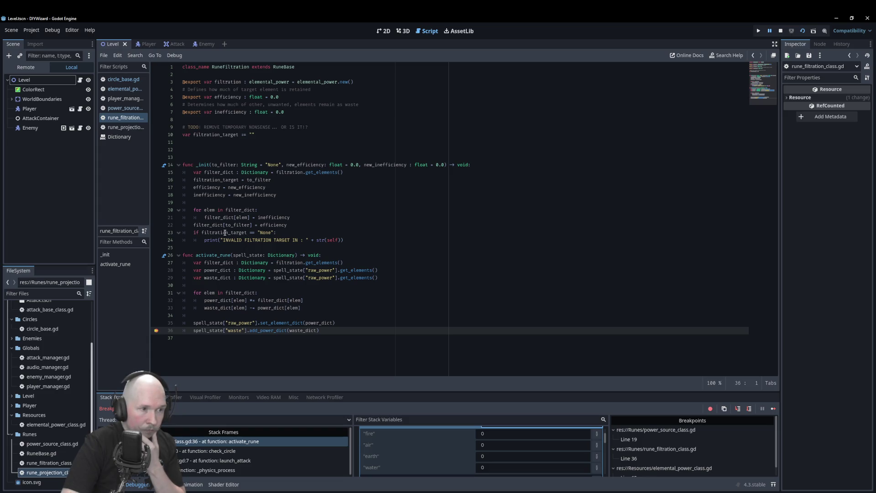
- Stop the game and replace to_filter with filtration_target on line 22, then save the script
{"action": "double_click", "coordinate": [221, 180]}
{"action": "key", "text": "ctrl+c"}
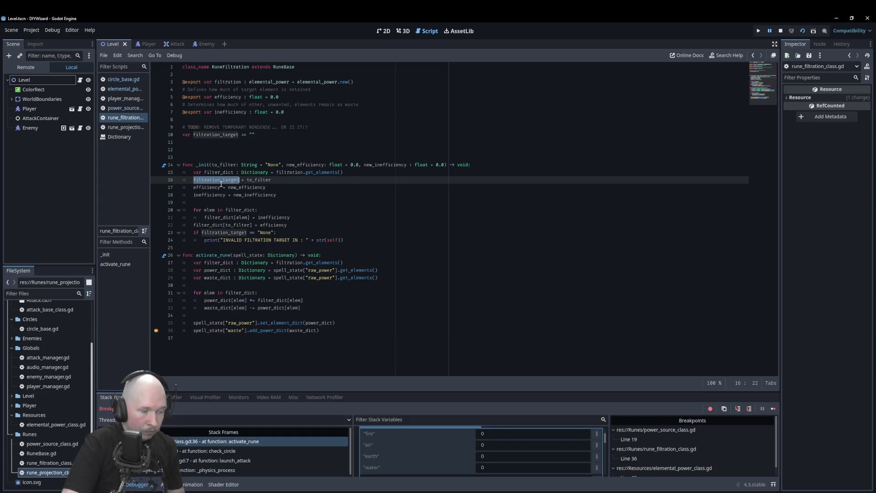
{"action": "left_click", "coordinate": [780, 31]}
{"action": "double_click", "coordinate": [238, 225]}
{"action": "key", "text": "ctrl+v"}
{"action": "left_click", "coordinate": [376, 232]}
{"action": "key", "text": "ctrl+s"}
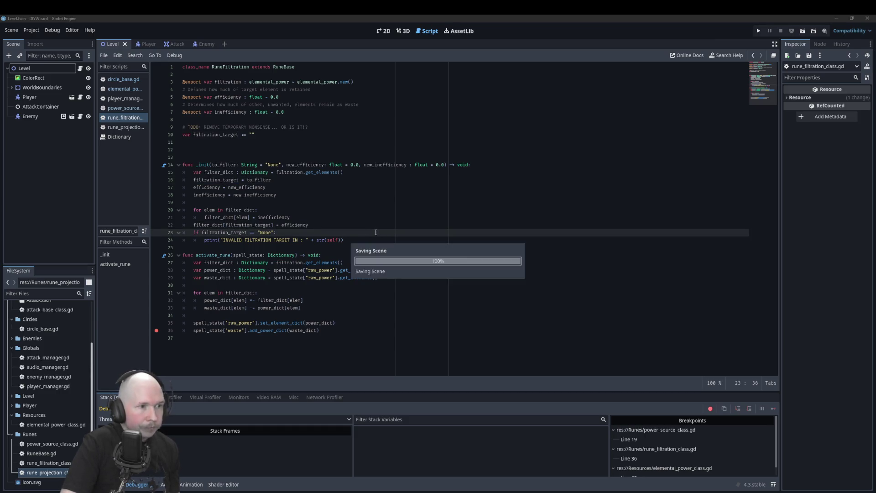
- Move the breakpoint from line 36 to line 21 and rerun the game with F5
{"action": "left_click", "coordinate": [156, 330]}
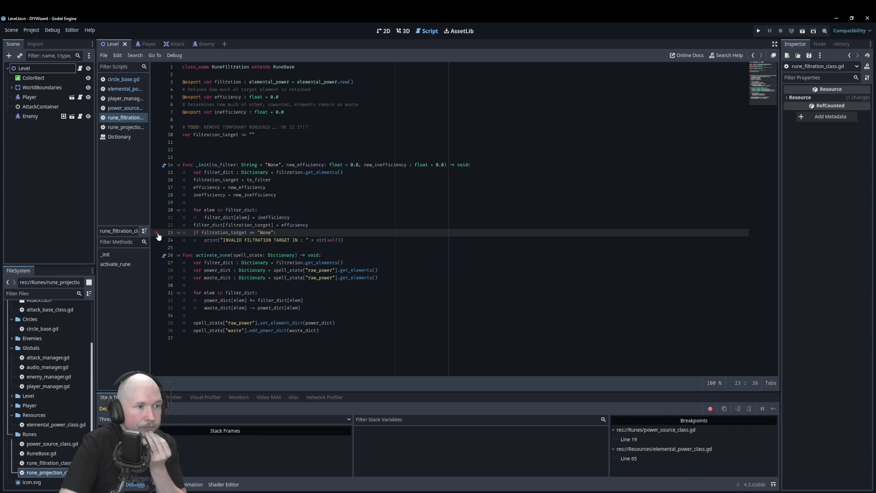
{"action": "left_click", "coordinate": [157, 217]}
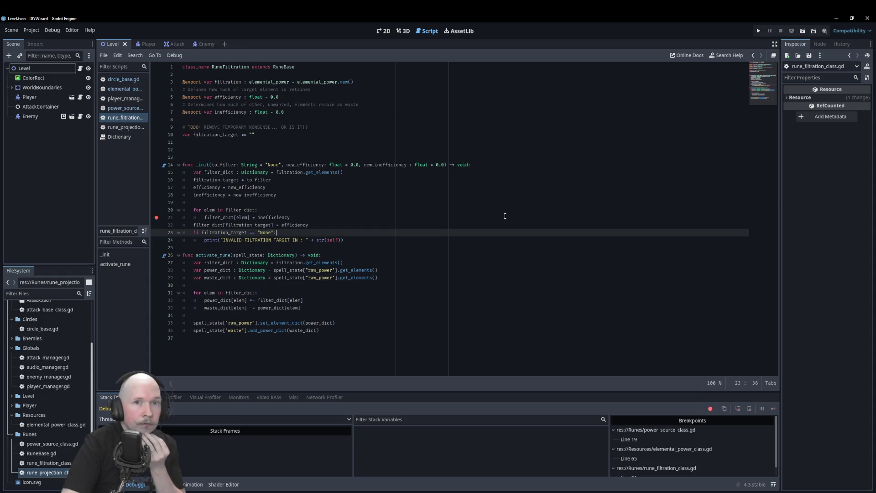
{"action": "key", "text": "F5"}
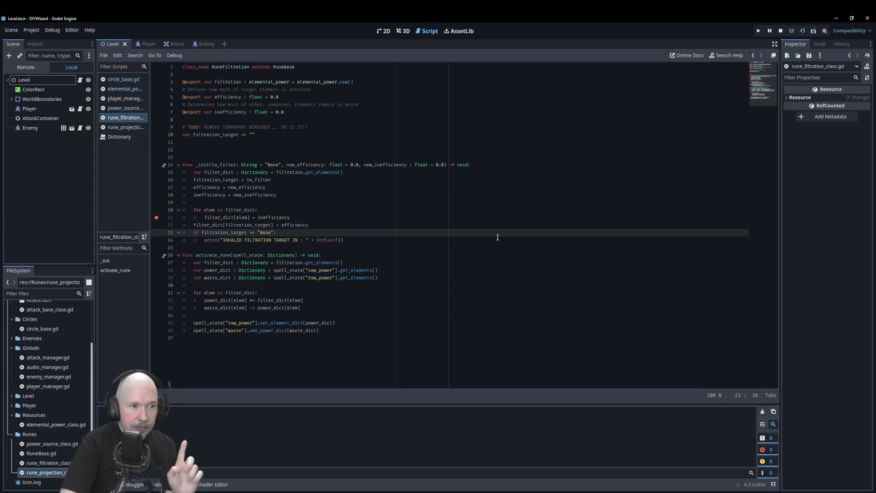
- Expand filter_dict at the line-21 breakpoint, then continue to the next hit with to_filter fire
{"action": "left_click", "coordinate": [474, 248]}
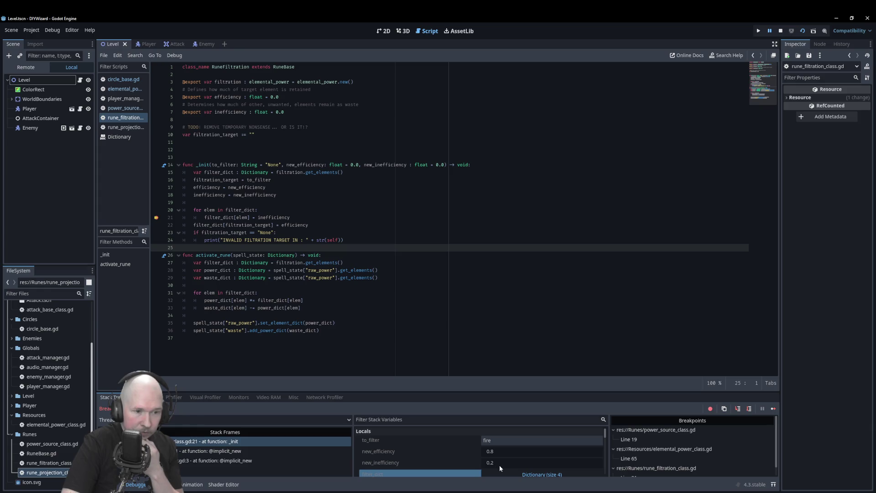
{"action": "left_click", "coordinate": [511, 474]}
{"action": "scroll", "coordinate": [467, 450], "scroll_direction": "down", "scroll_amount": 1}
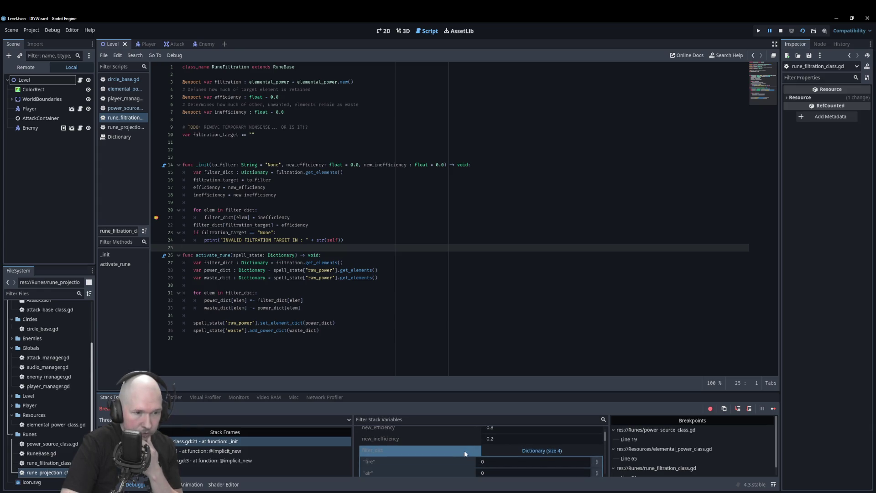
{"action": "scroll", "coordinate": [493, 438], "scroll_direction": "down", "scroll_amount": 1}
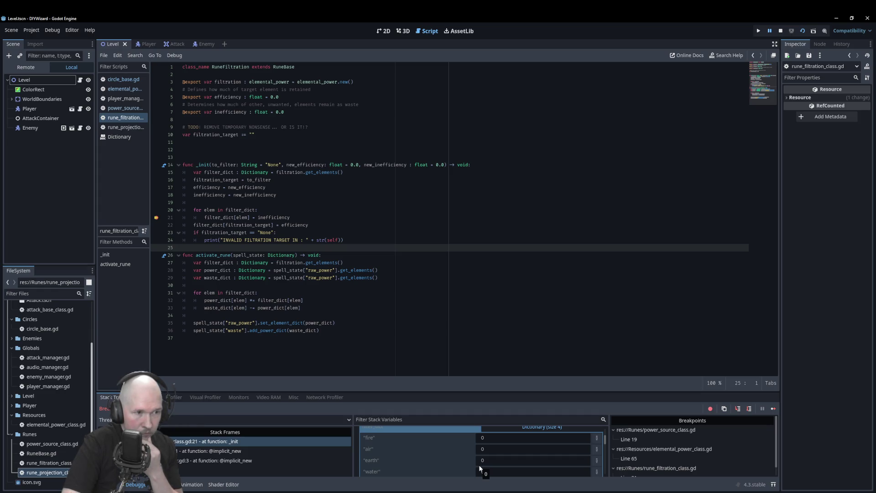
{"action": "mouse_move", "coordinate": [222, 217]}
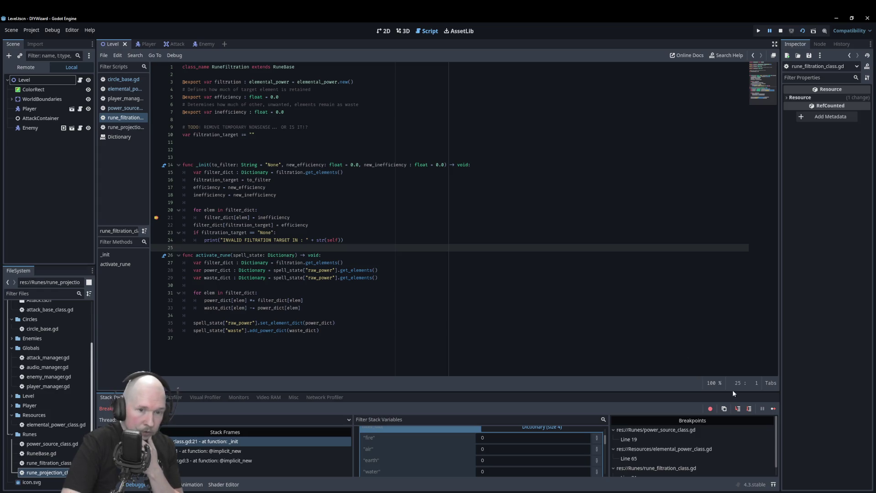
{"action": "left_click", "coordinate": [749, 408]}
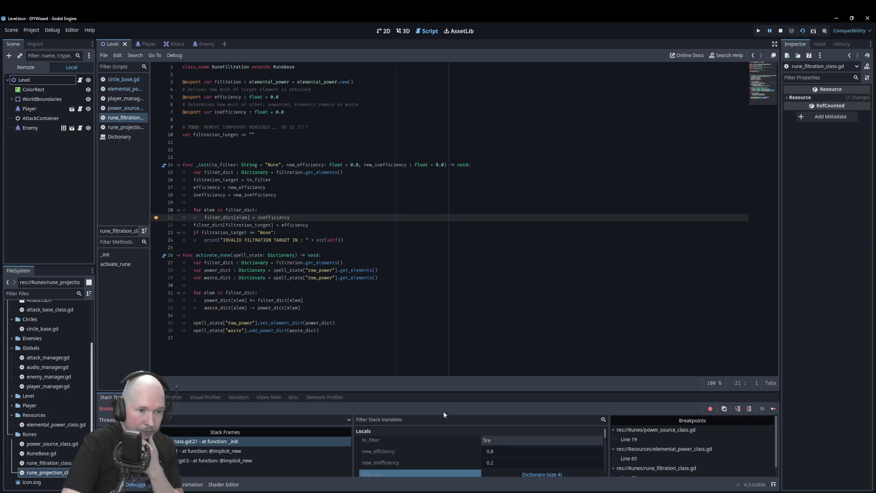
- Step through _init lines 21–23, seeing filter_dict fire 0.8 and others 0.2, then enter RuneBase.gd
{"action": "scroll", "coordinate": [415, 440], "scroll_direction": "down", "scroll_amount": 1}
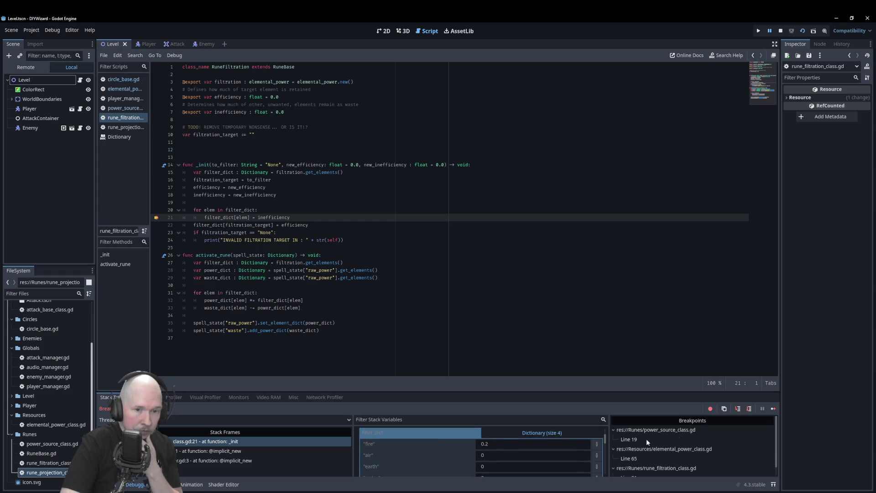
{"action": "left_click", "coordinate": [750, 410]}
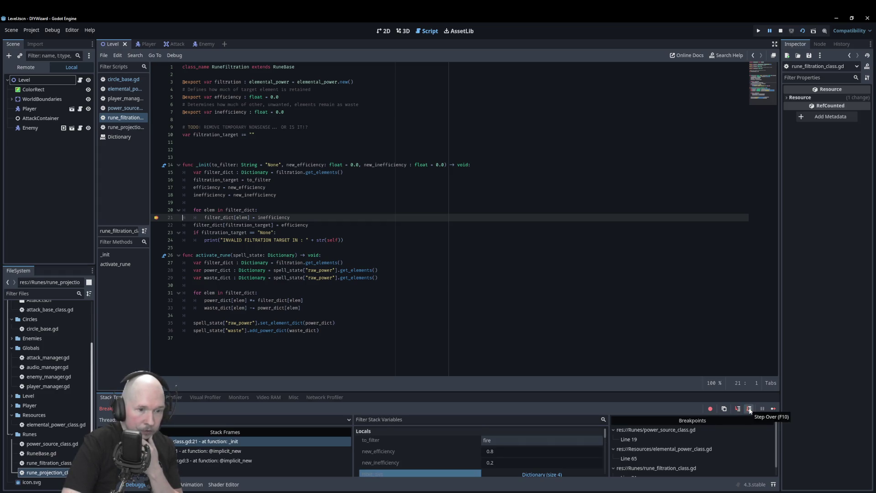
{"action": "scroll", "coordinate": [515, 431], "scroll_direction": "down", "scroll_amount": 2}
{"action": "scroll", "coordinate": [502, 451], "scroll_direction": "down", "scroll_amount": 1}
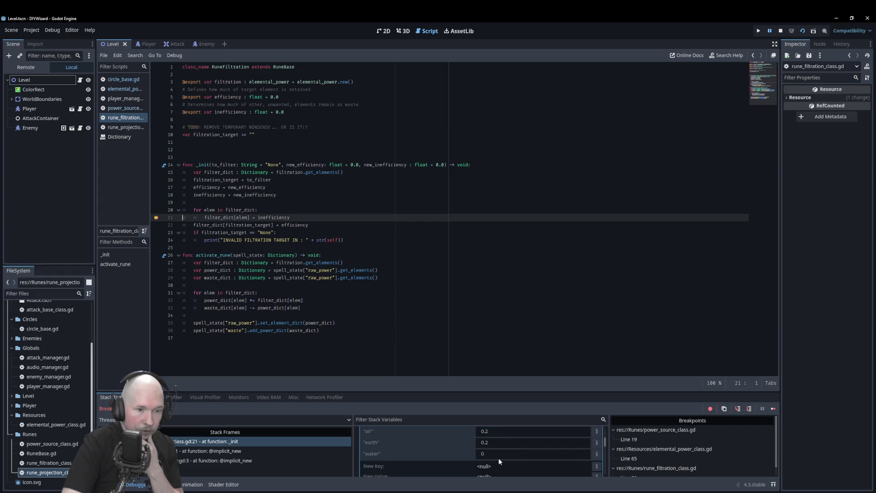
{"action": "left_click", "coordinate": [739, 410]}
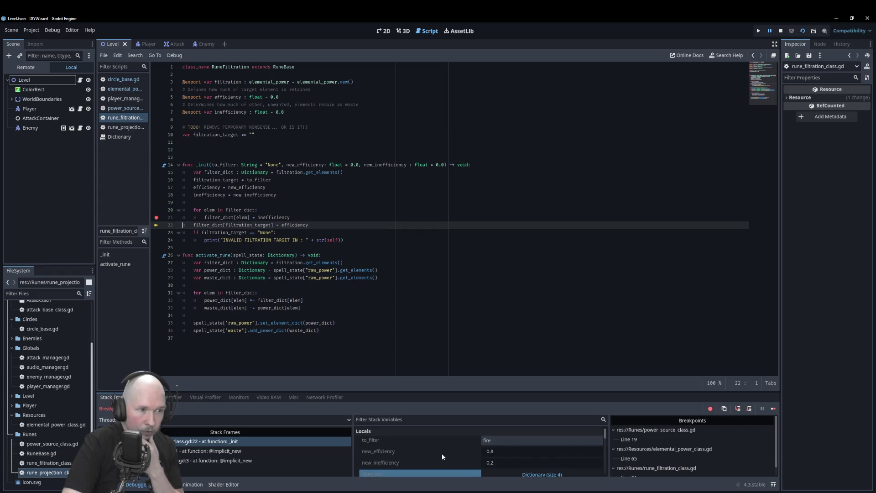
{"action": "scroll", "coordinate": [437, 454], "scroll_direction": "down", "scroll_amount": 3}
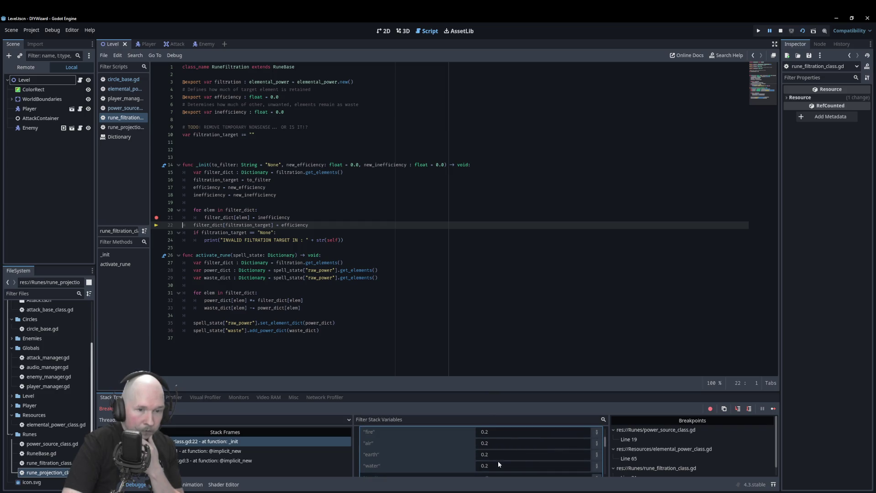
{"action": "left_click", "coordinate": [749, 409]}
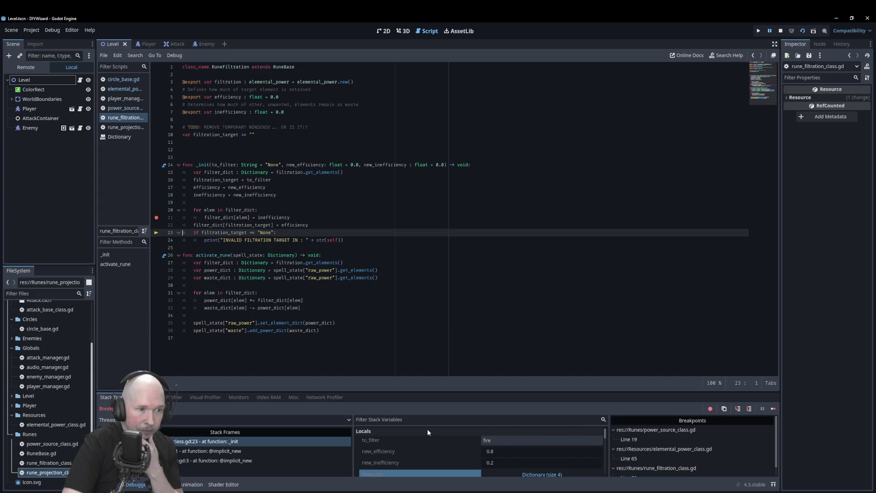
{"action": "scroll", "coordinate": [430, 432], "scroll_direction": "down", "scroll_amount": 3}
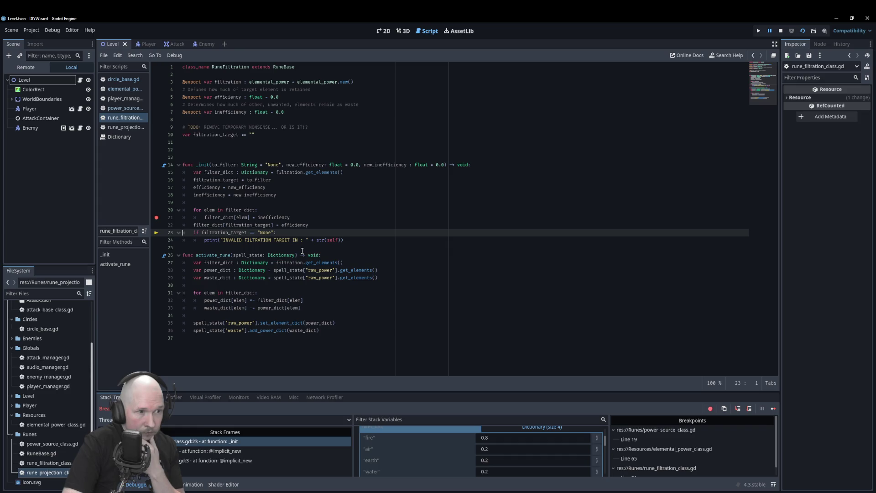
{"action": "mouse_move", "coordinate": [315, 179]}
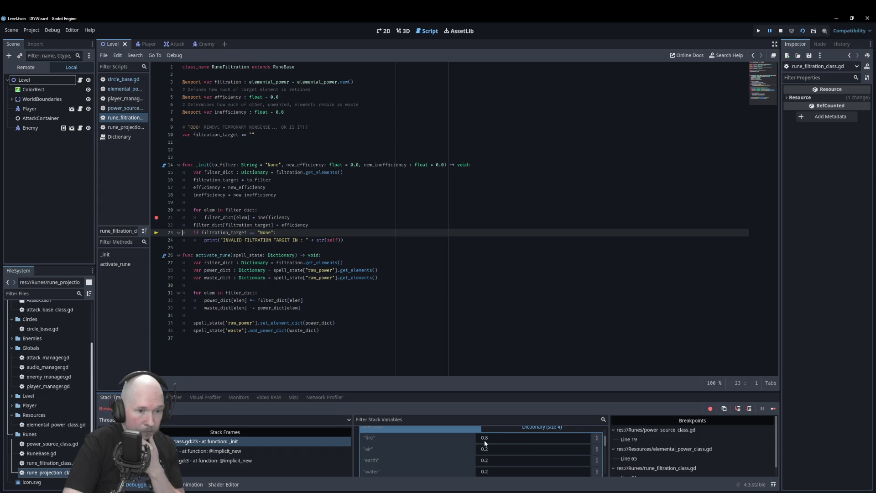
{"action": "scroll", "coordinate": [489, 456], "scroll_direction": "down", "scroll_amount": 1}
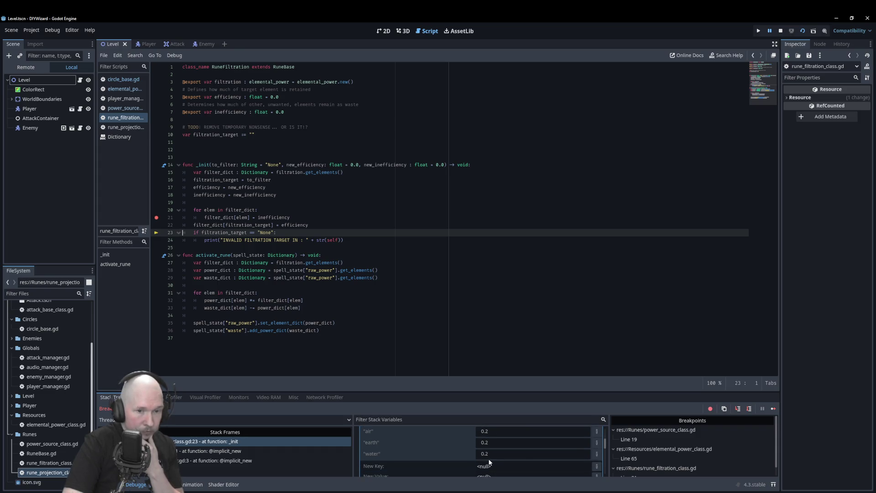
{"action": "left_click", "coordinate": [748, 409]}
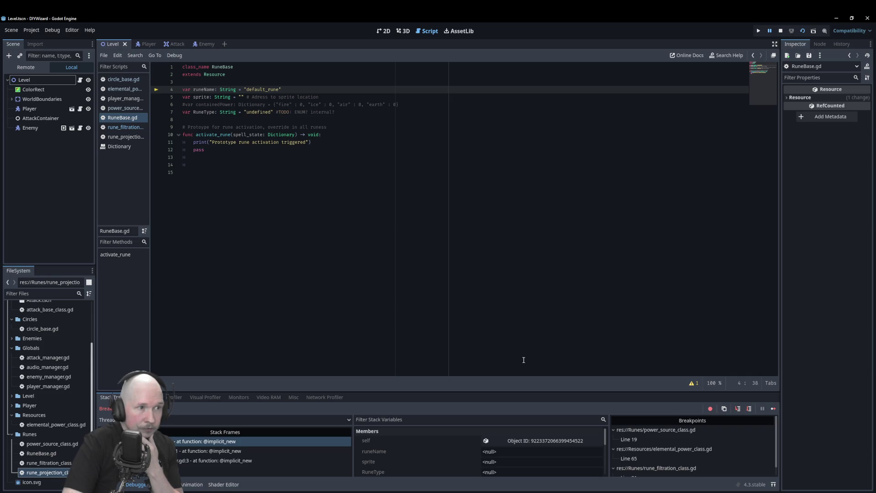
- Step over the rune initialisers, level and player scripts through to the audio manager's _ready
{"action": "left_click", "coordinate": [749, 408]}
{"action": "left_click", "coordinate": [749, 409]}
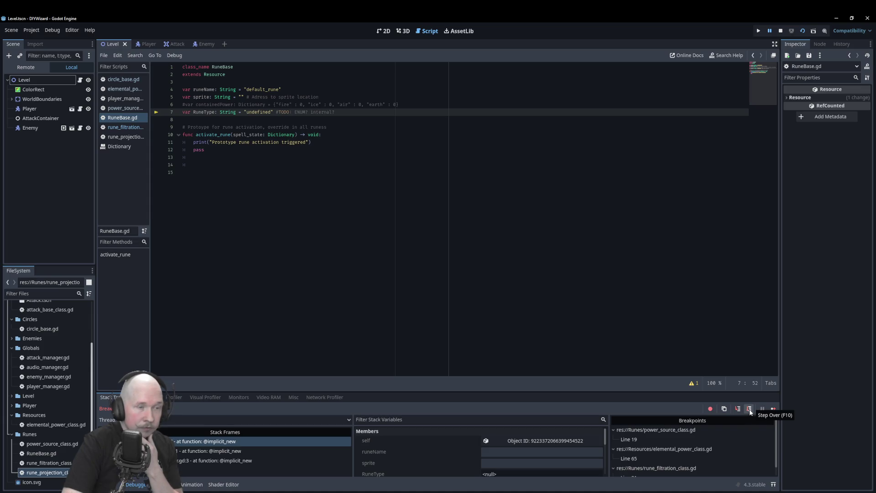
{"action": "left_click", "coordinate": [750, 410]}
{"action": "left_click", "coordinate": [750, 410]}
{"action": "left_click", "coordinate": [749, 410]}
{"action": "left_click", "coordinate": [750, 411]}
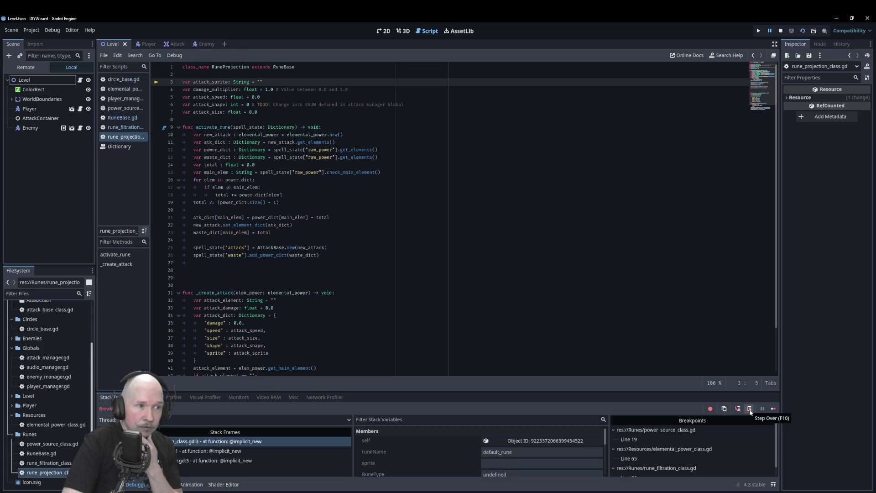
{"action": "left_click", "coordinate": [749, 410]}
{"action": "left_click", "coordinate": [750, 409]}
{"action": "left_click", "coordinate": [750, 409]}
{"action": "left_click", "coordinate": [750, 409]}
{"action": "left_click", "coordinate": [750, 409]}
{"action": "left_click", "coordinate": [749, 410]}
{"action": "left_click", "coordinate": [750, 409]}
{"action": "left_click", "coordinate": [749, 409]}
{"action": "left_click", "coordinate": [750, 409]}
{"action": "left_click", "coordinate": [749, 409]}
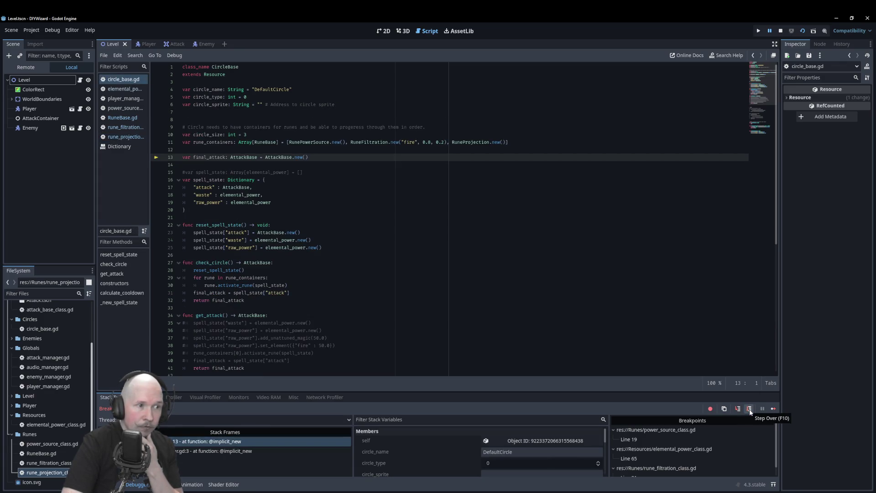
{"action": "left_click", "coordinate": [749, 409]}
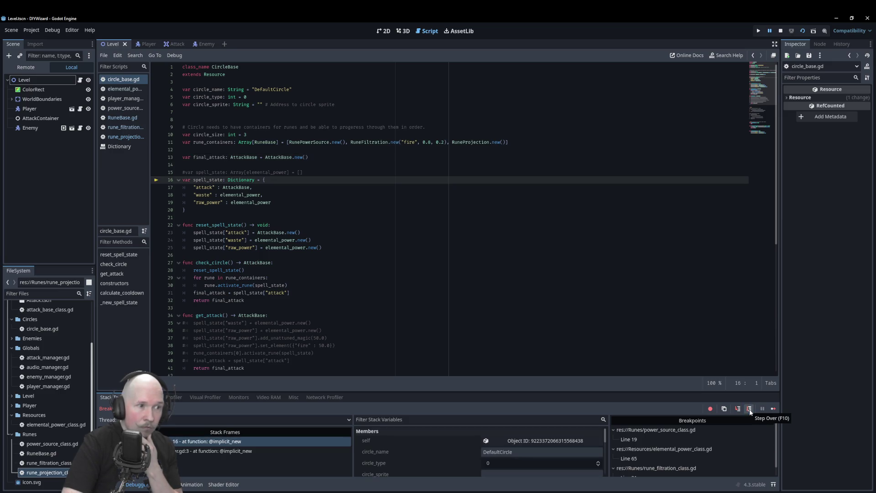
{"action": "left_click", "coordinate": [749, 409]}
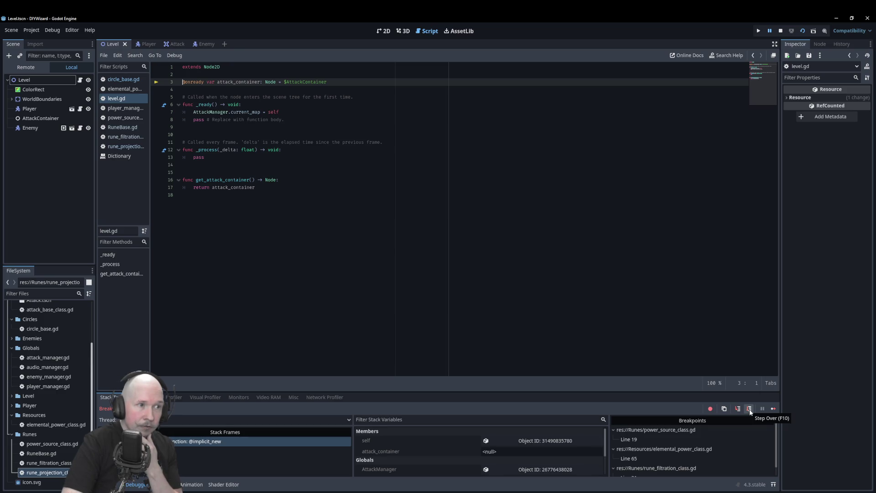
{"action": "left_click", "coordinate": [749, 409]}
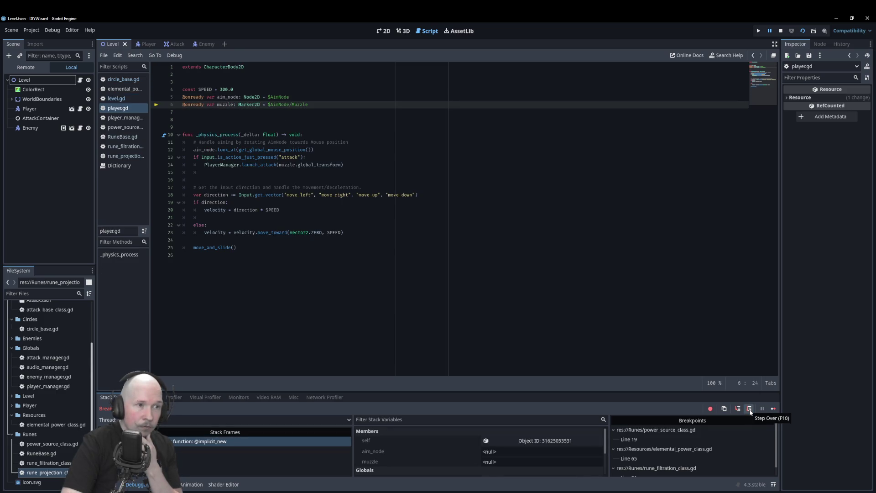
{"action": "left_click", "coordinate": [749, 410]}
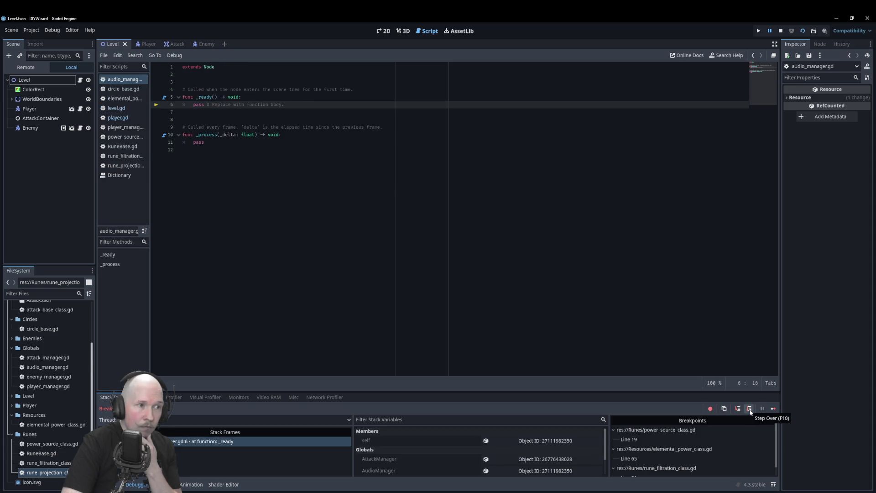
- Resume, fire an attack, then step from add_power into activate_rune at rune_filtration_class.gd line 27
{"action": "left_click", "coordinate": [763, 407]}
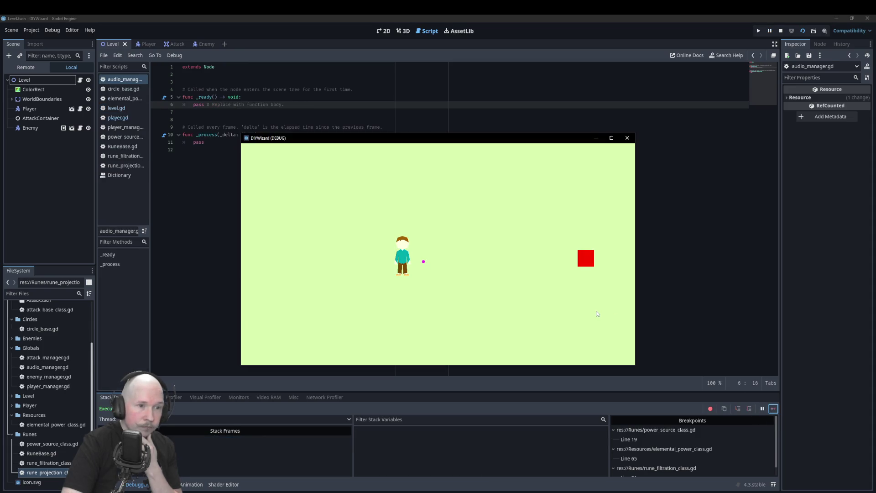
{"action": "left_click", "coordinate": [596, 259]}
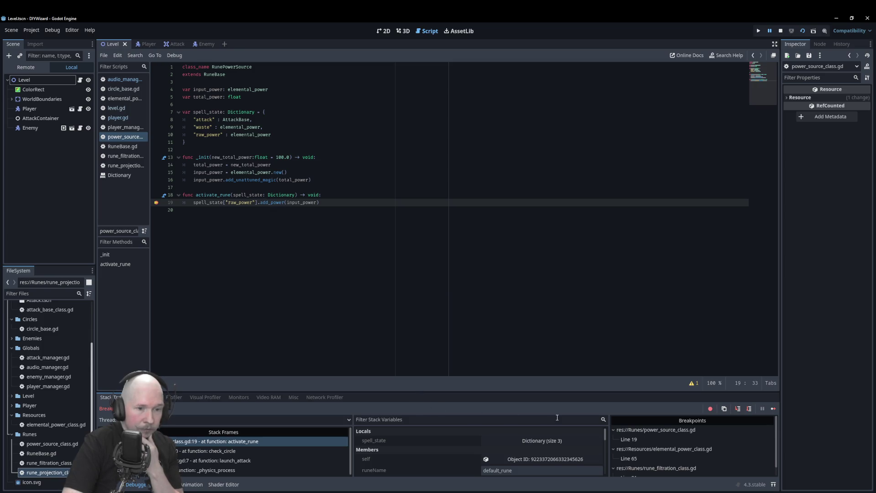
{"action": "left_click", "coordinate": [748, 409]}
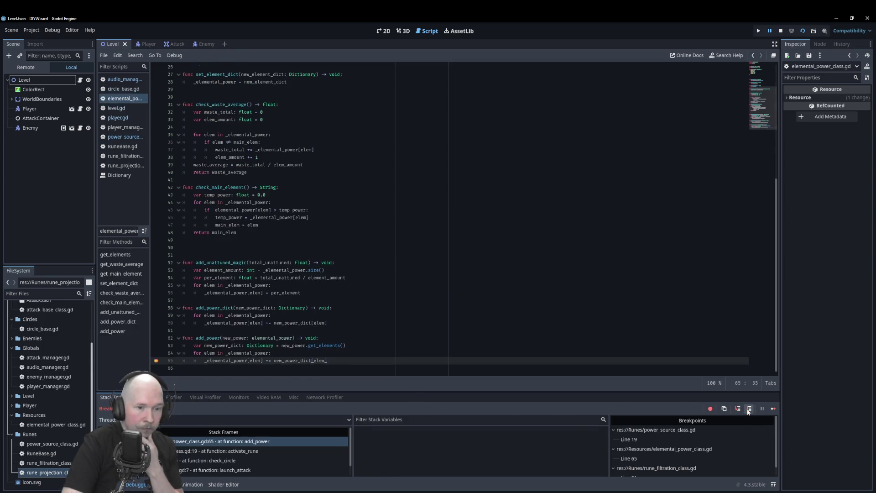
{"action": "scroll", "coordinate": [480, 457], "scroll_direction": "down", "scroll_amount": 1}
{"action": "scroll", "coordinate": [482, 455], "scroll_direction": "down", "scroll_amount": 1}
{"action": "left_click", "coordinate": [532, 463]}
{"action": "scroll", "coordinate": [529, 432], "scroll_direction": "down", "scroll_amount": 3}
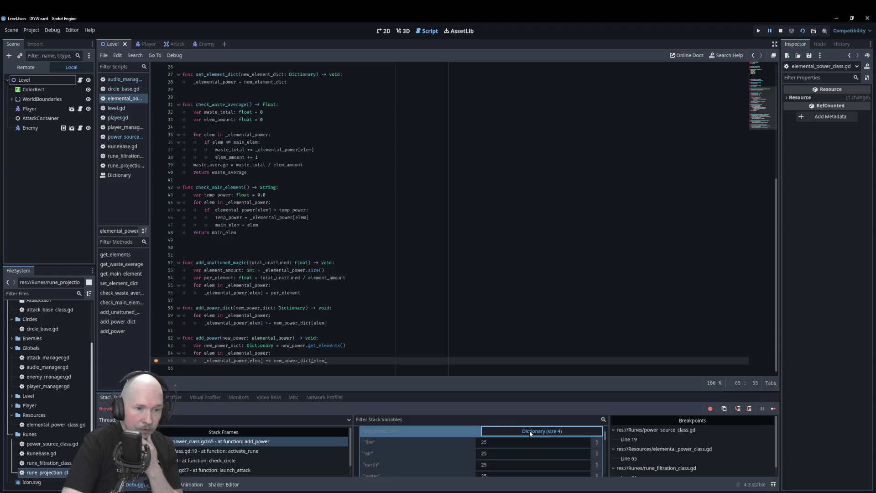
{"action": "left_click", "coordinate": [752, 410]}
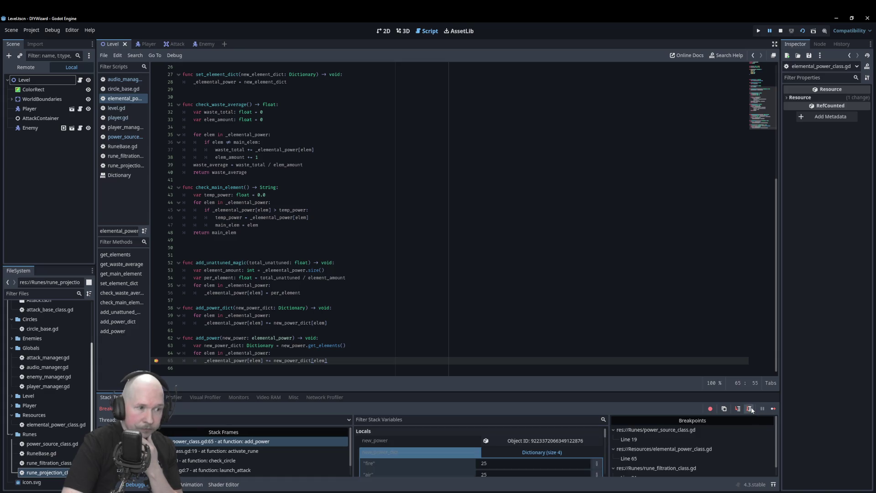
{"action": "left_click", "coordinate": [770, 409]}
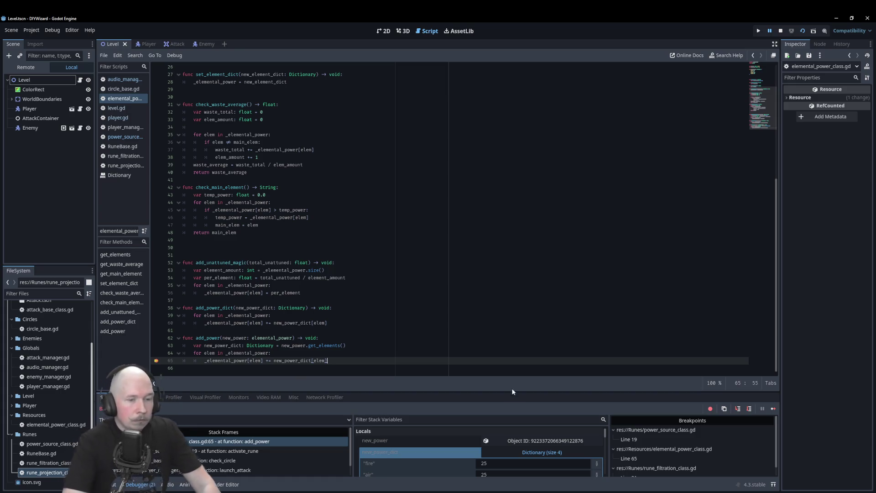
{"action": "left_click", "coordinate": [752, 409]}
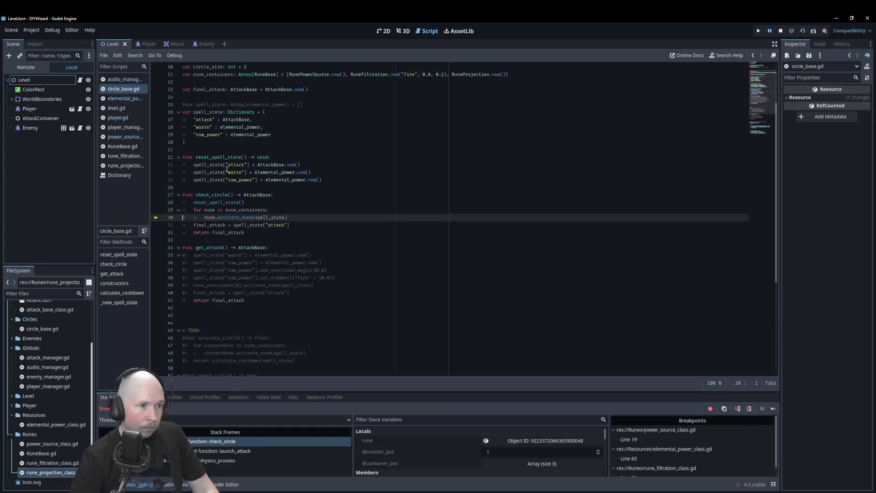
{"action": "left_click", "coordinate": [739, 410]}
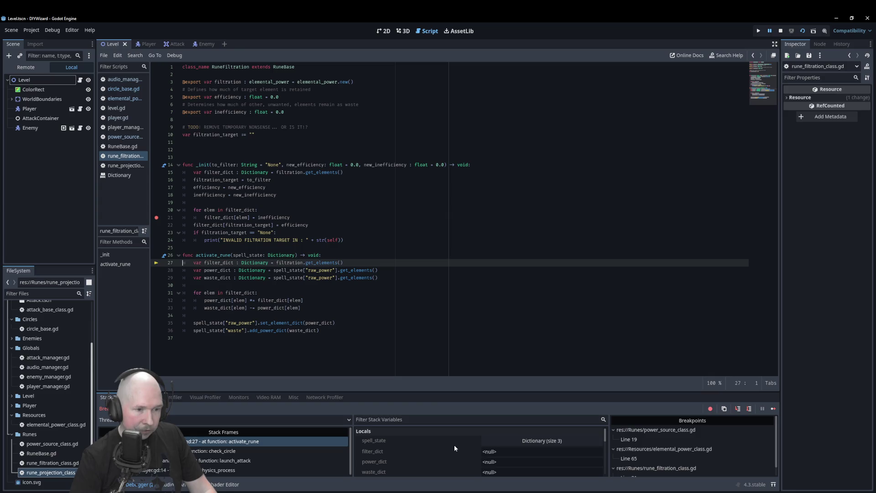
{"action": "left_click", "coordinate": [515, 442]}
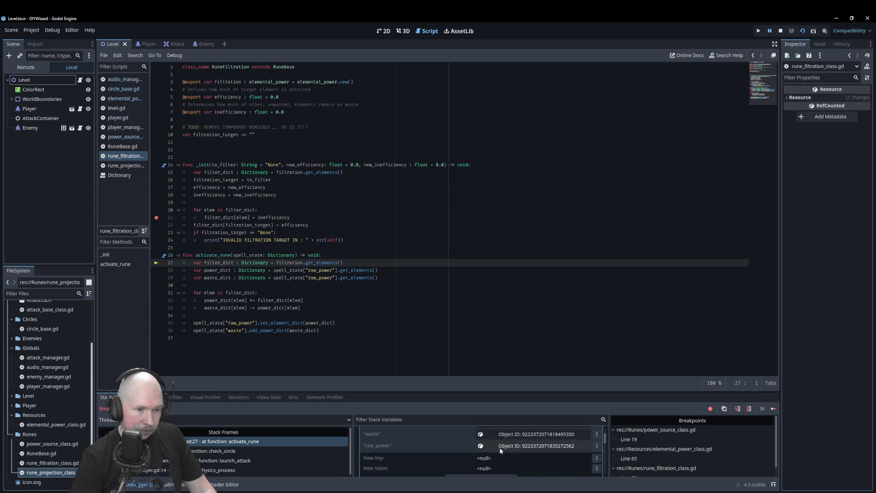
{"action": "left_click", "coordinate": [506, 446]}
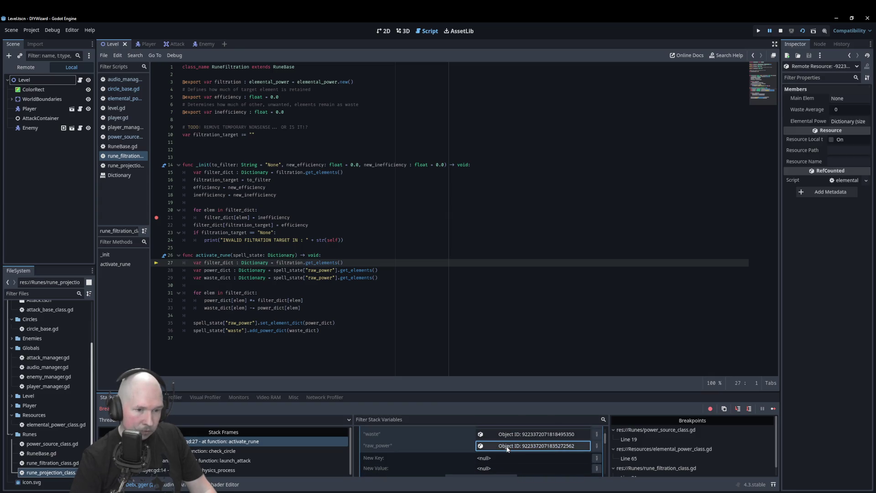
{"action": "left_click", "coordinate": [844, 122]}
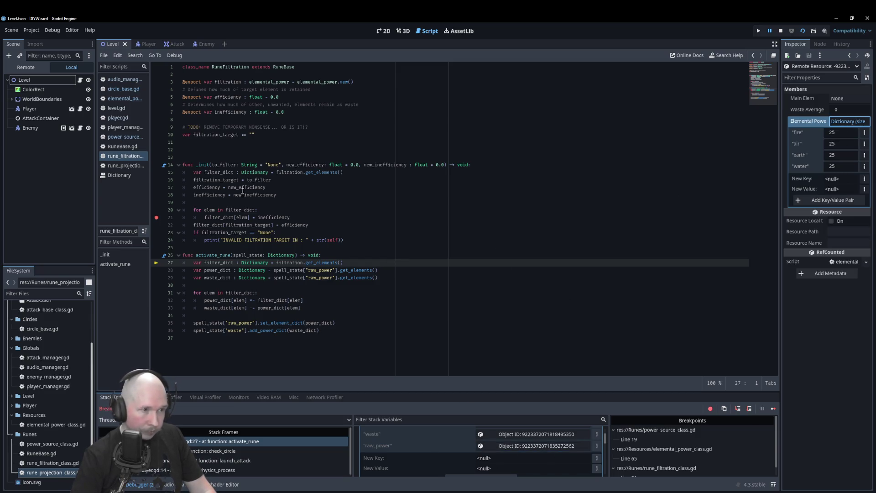
{"action": "mouse_move", "coordinate": [216, 134]}
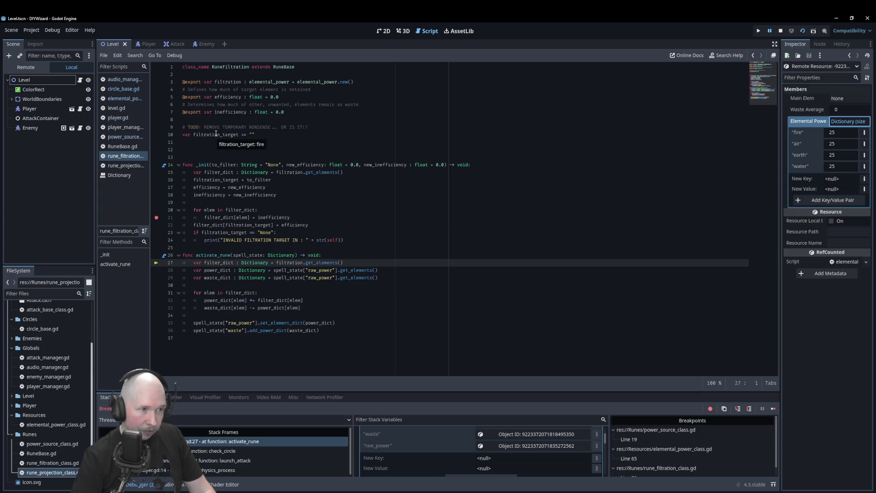
{"action": "mouse_move", "coordinate": [231, 82]}
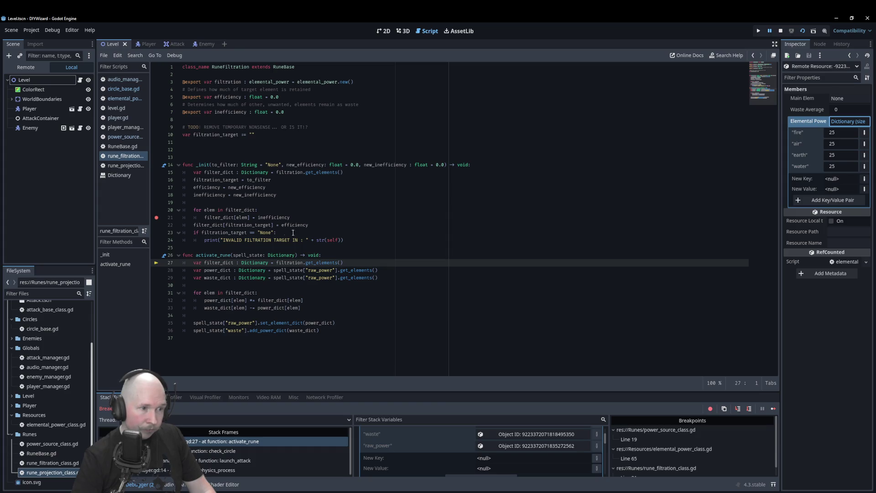
{"action": "mouse_move", "coordinate": [220, 263]}
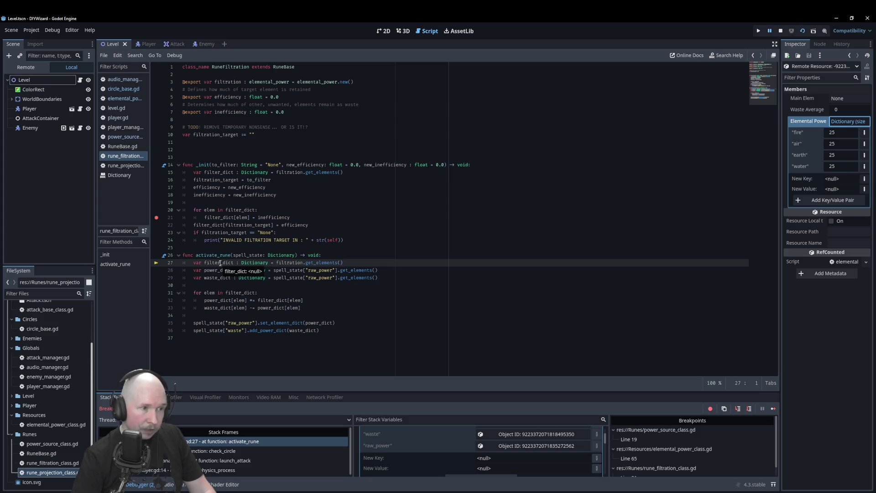
{"action": "left_click", "coordinate": [751, 410]}
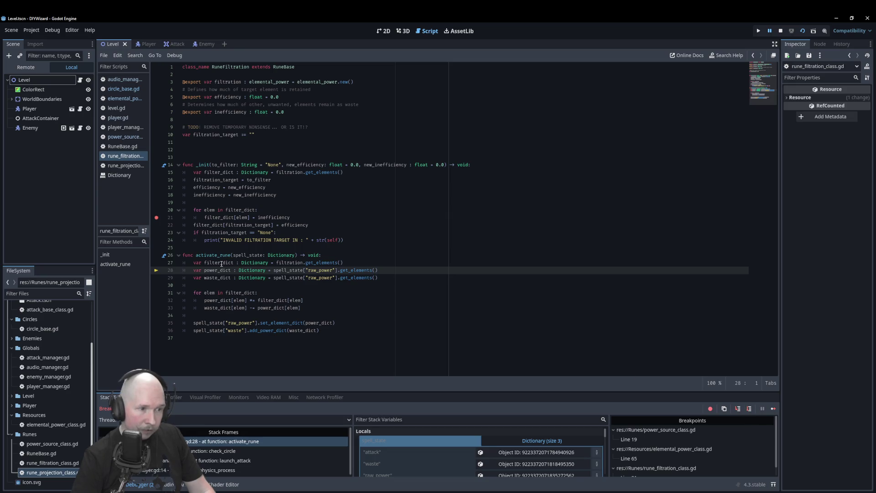
{"action": "mouse_move", "coordinate": [221, 264]}
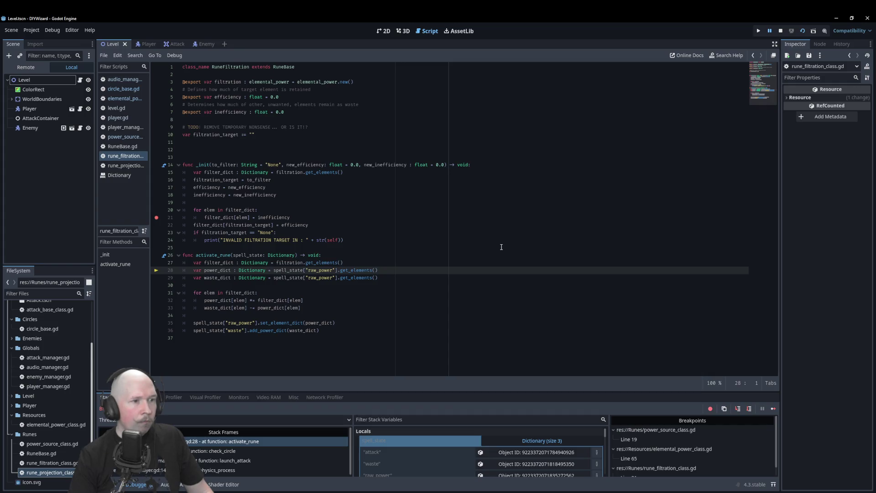
{"action": "mouse_move", "coordinate": [223, 216]}
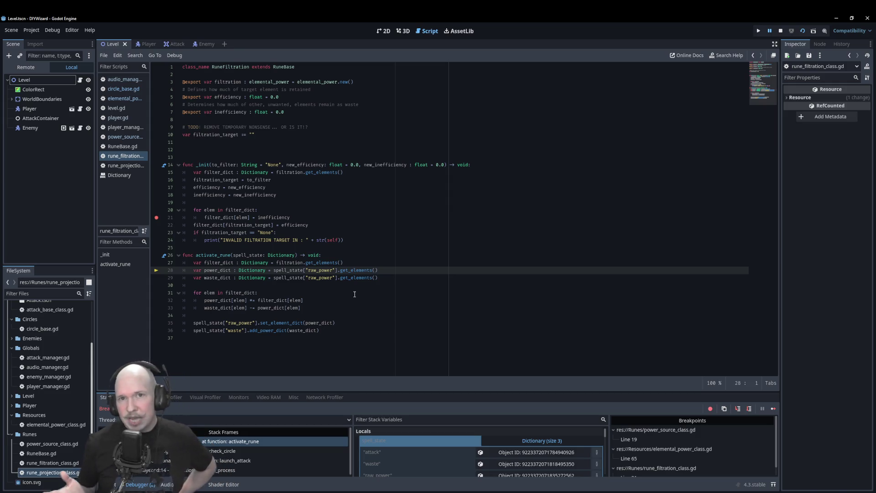
{"action": "left_click", "coordinate": [340, 219]}
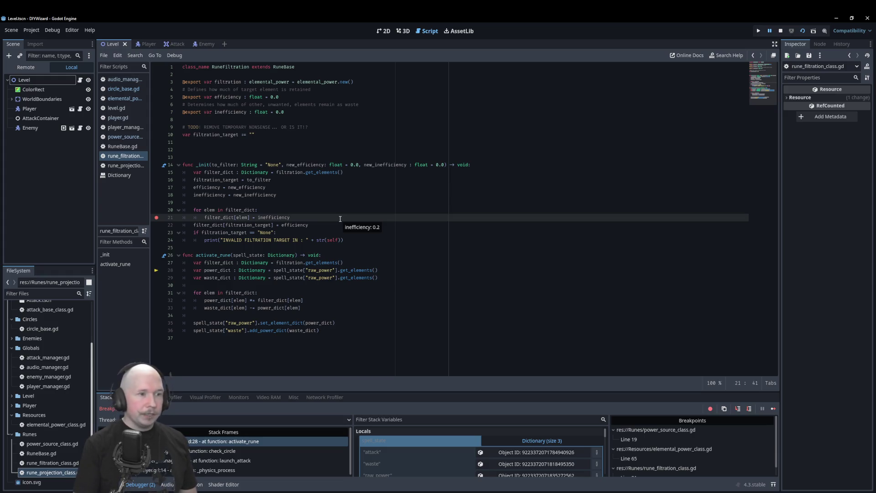
{"action": "key", "text": "Down"}
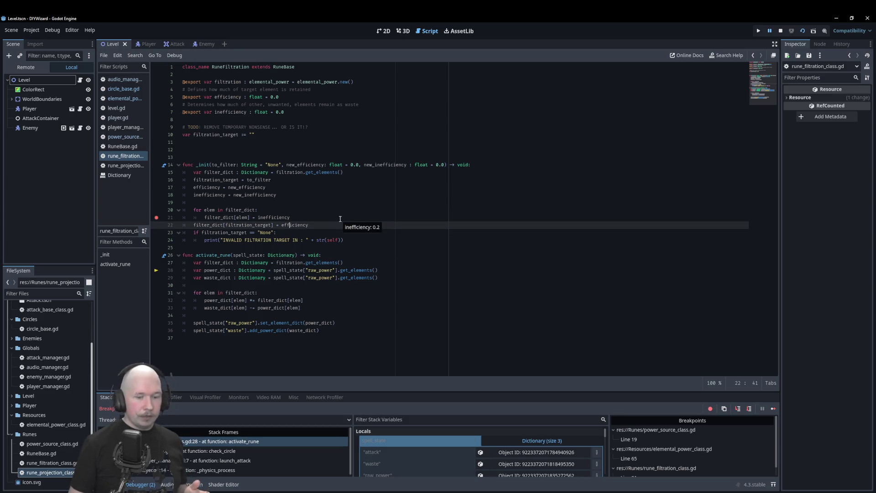
- Stop debugging and add filtration.set_element_dict(filter_dict) as line 23 of _init
{"action": "left_click", "coordinate": [780, 31]}
{"action": "key", "text": "Return"}
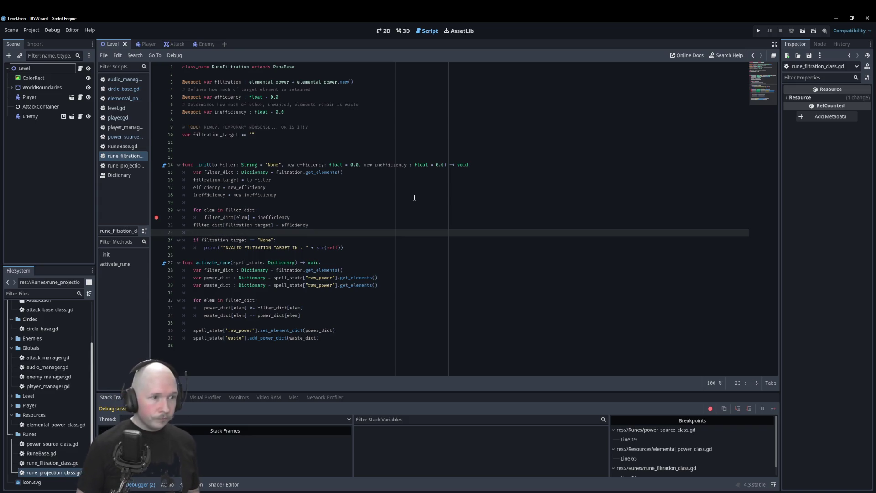
{"action": "type", "text": "filtr"}
{"action": "key", "text": "Return"}
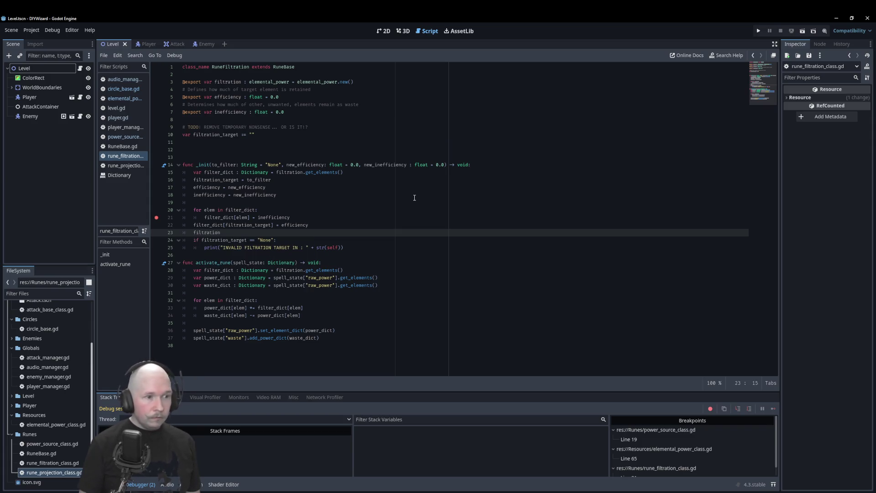
{"action": "type", "text": ".se"}
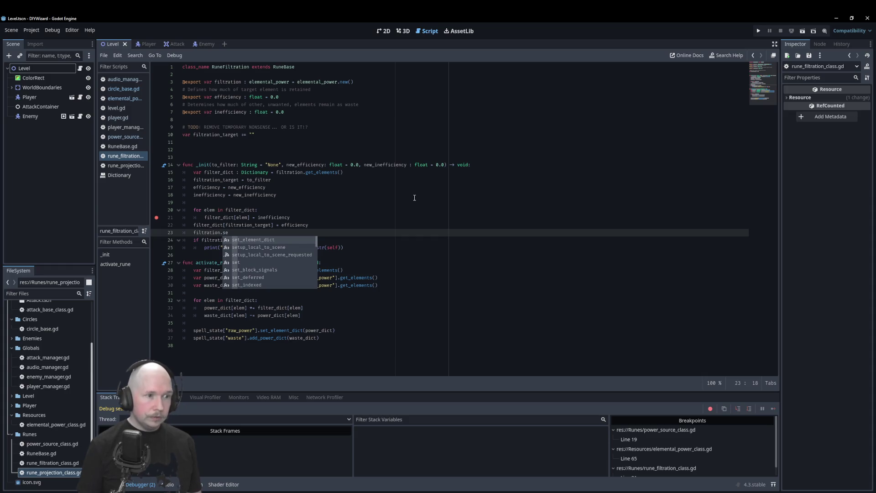
{"action": "key", "text": "Return"}
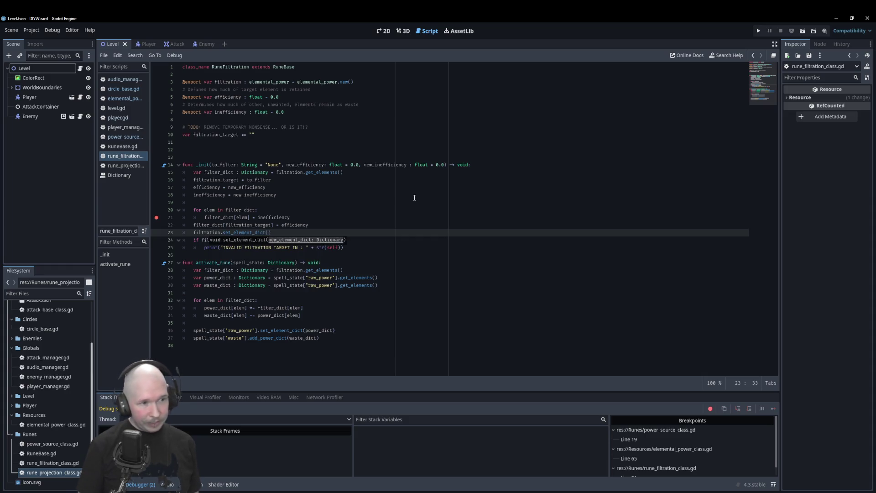
{"action": "type", "text": "filter"}
{"action": "key", "text": "Return"}
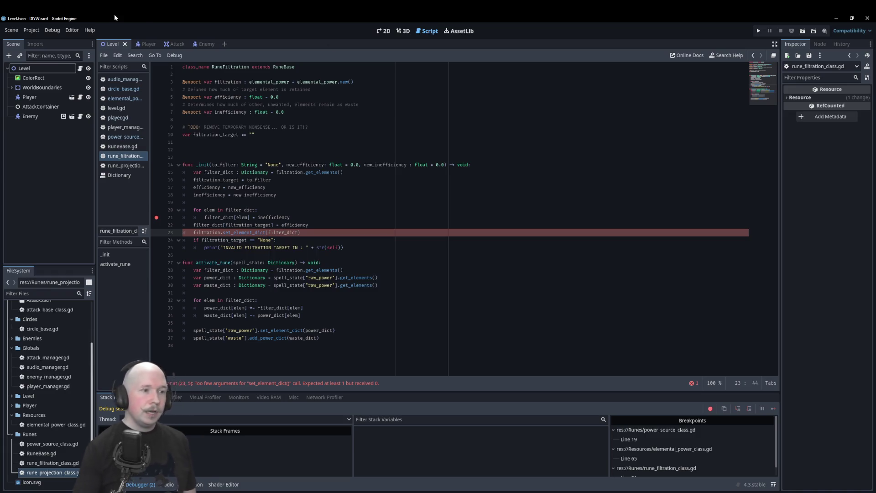
- Remove the breakpoints on line 21 and the power source script's line 19, then save and run
{"action": "left_click", "coordinate": [157, 217]}
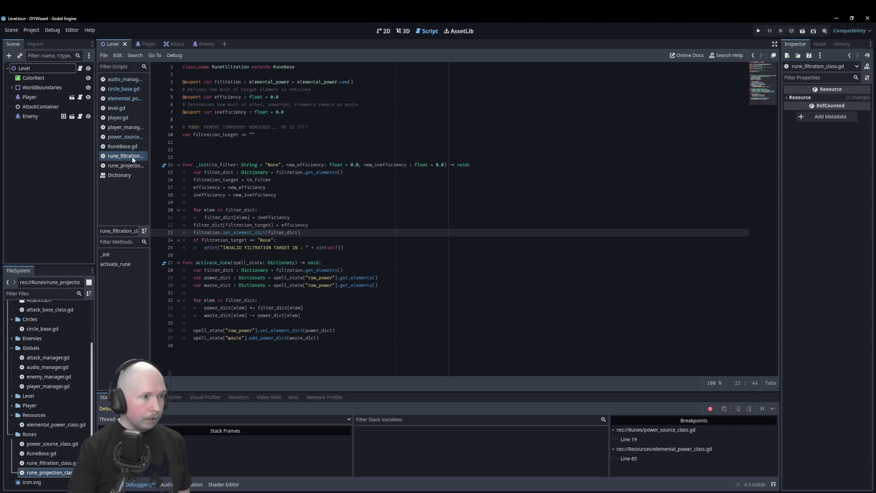
{"action": "left_click", "coordinate": [126, 167]}
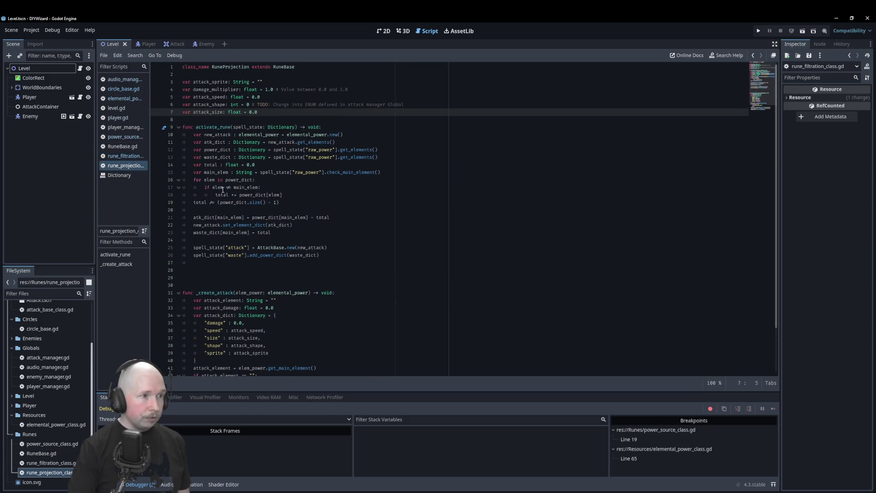
{"action": "left_click", "coordinate": [126, 140]}
{"action": "left_click", "coordinate": [157, 203]}
{"action": "key", "text": "ctrl+s"}
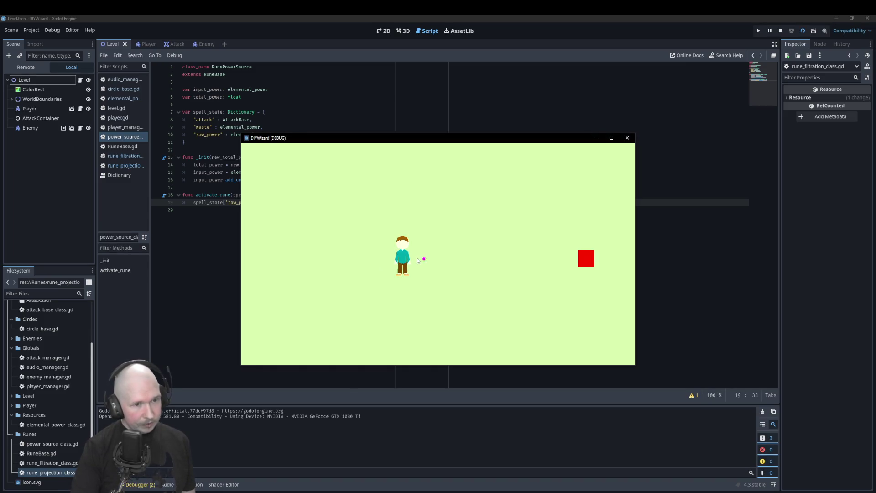
- Launch an attack, clear the line-65 breakpoint, and resume the paused game with F12
{"action": "left_click", "coordinate": [466, 233]}
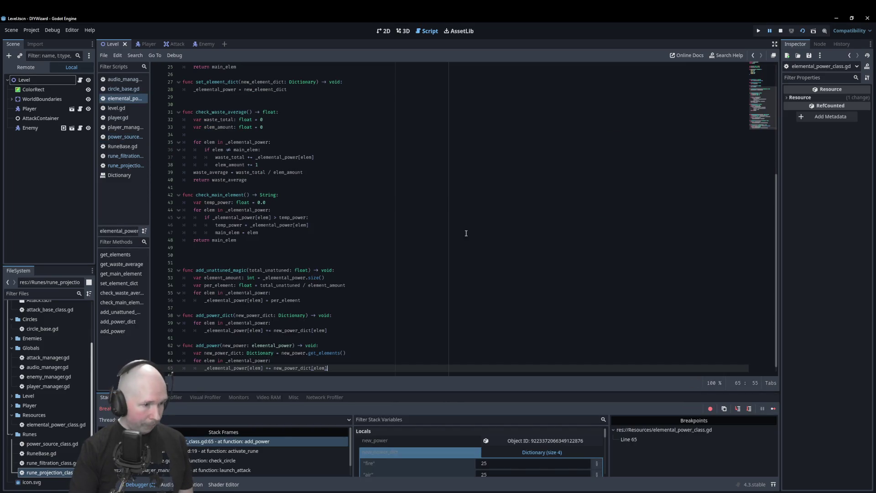
{"action": "left_click", "coordinate": [164, 369]}
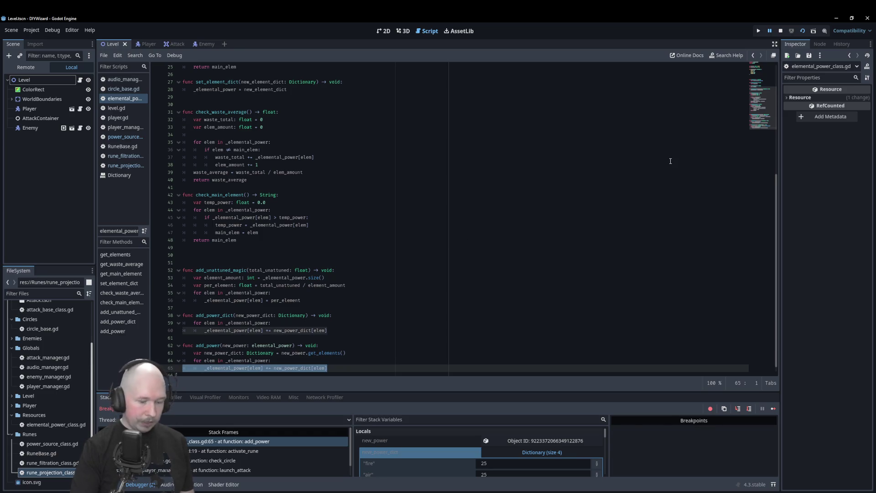
{"action": "key", "text": "F12"}
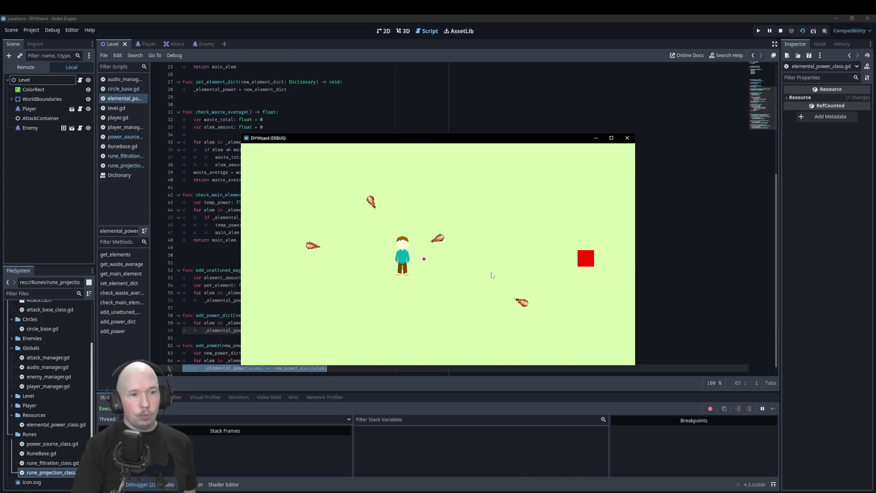
- Show the Remote scene tree, expand Level, and select AttackContainer
{"action": "left_click", "coordinate": [25, 67]}
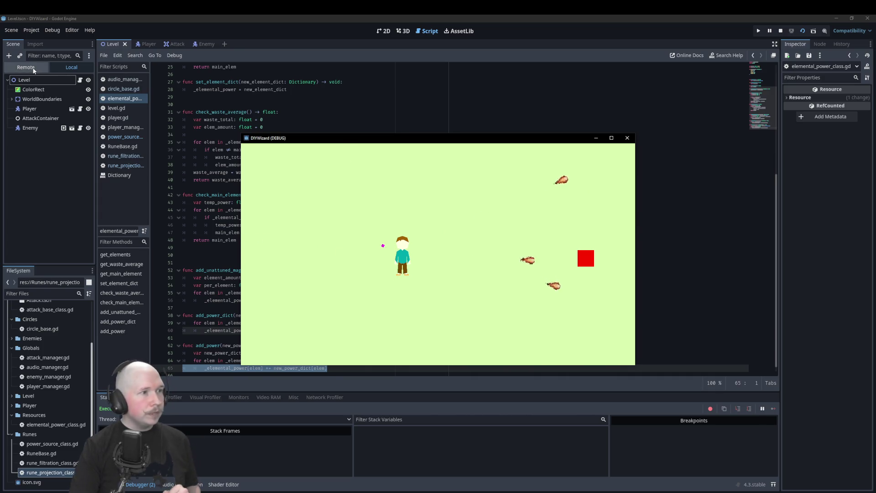
{"action": "left_click", "coordinate": [11, 128]}
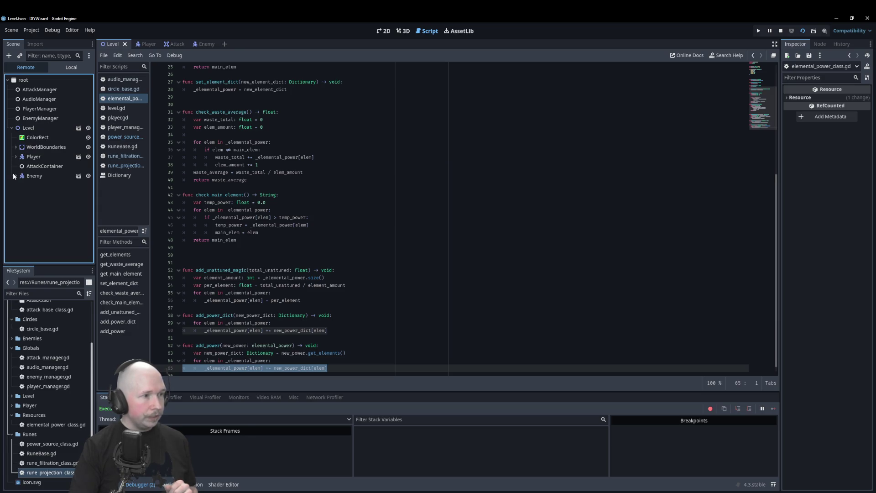
{"action": "left_click", "coordinate": [35, 167]}
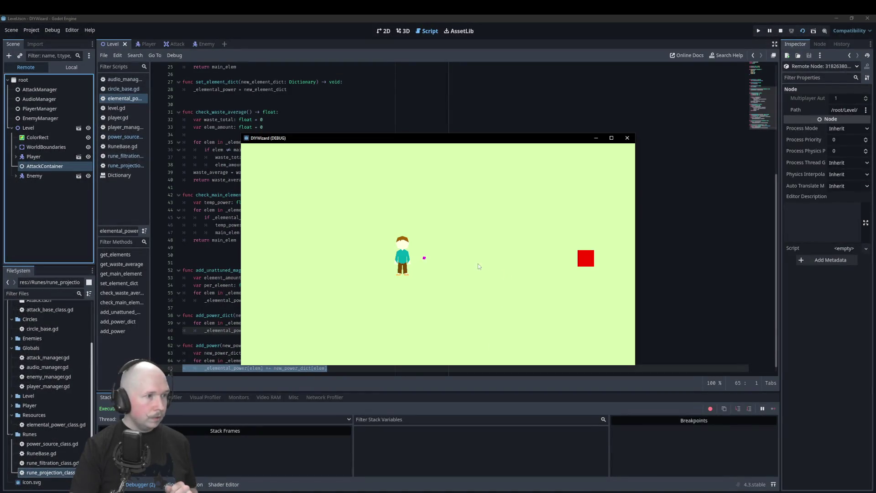
- Inspect a live fire-bolt projectile Area2D inside AttackContainer
{"action": "left_click", "coordinate": [105, 216]}
{"action": "left_click", "coordinate": [16, 166]}
{"action": "left_click", "coordinate": [44, 175]}
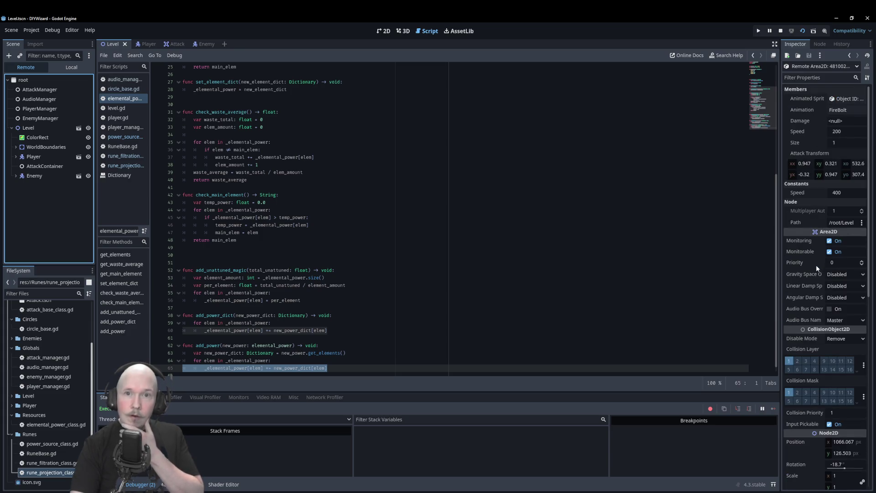
- Follow PlayerManager's Runic Circle, Final Attack and Damage resources to expand the elemental power dictionary
{"action": "left_click", "coordinate": [40, 109]}
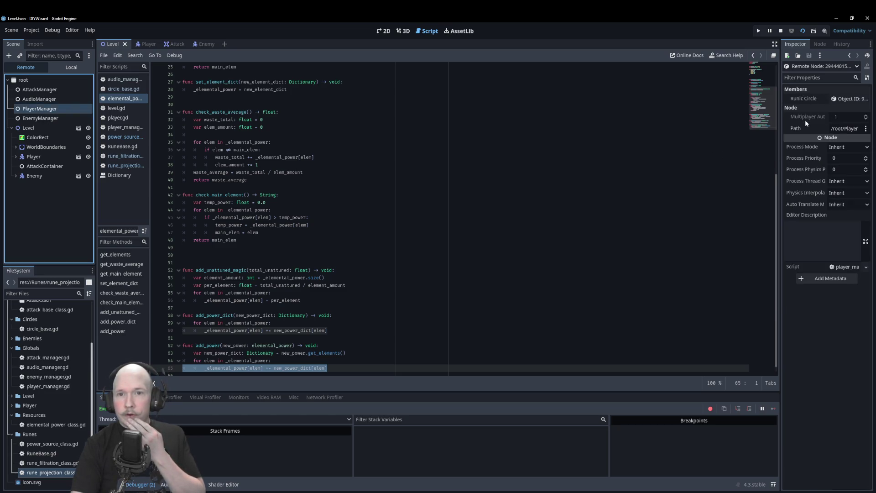
{"action": "left_click", "coordinate": [850, 99]}
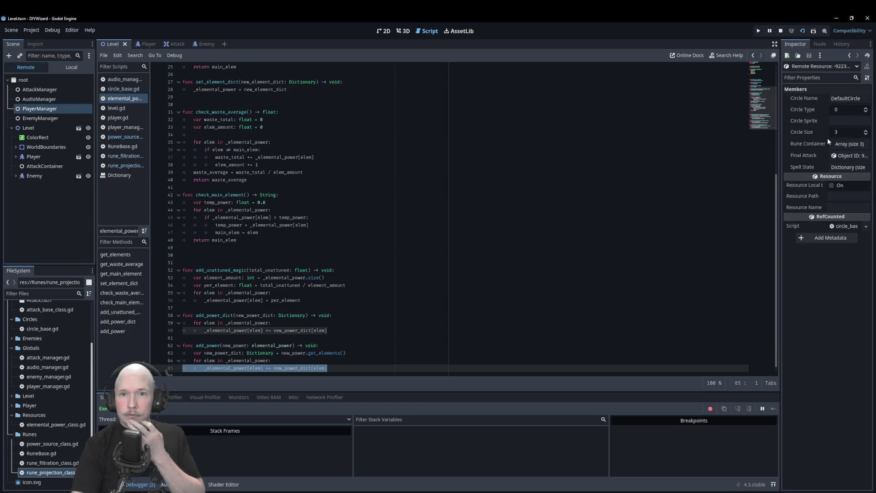
{"action": "left_click", "coordinate": [850, 157]}
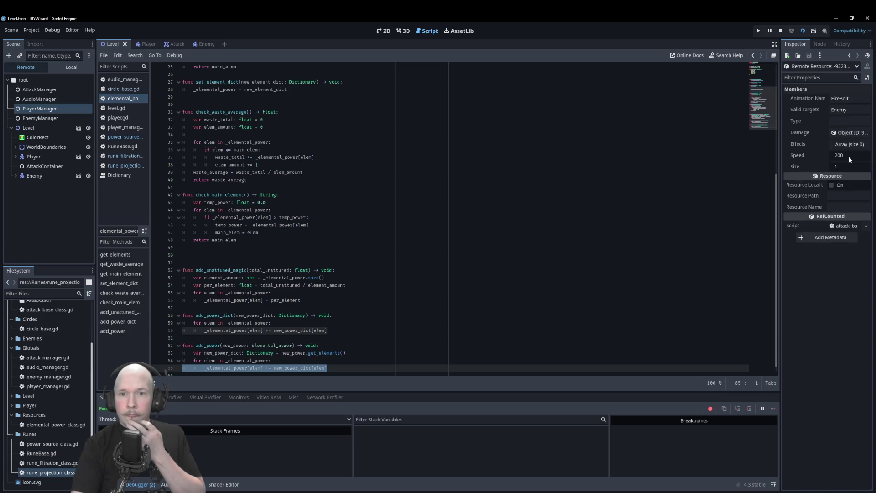
{"action": "left_click", "coordinate": [839, 135]}
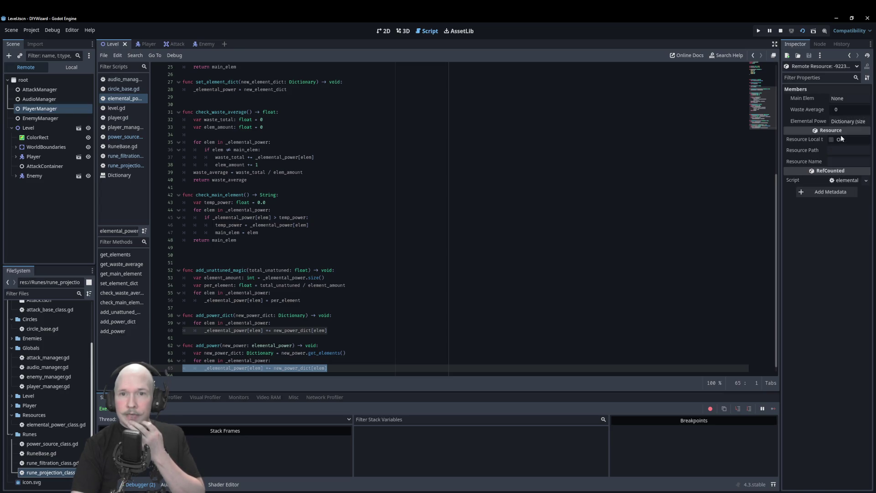
{"action": "left_click", "coordinate": [842, 122]}
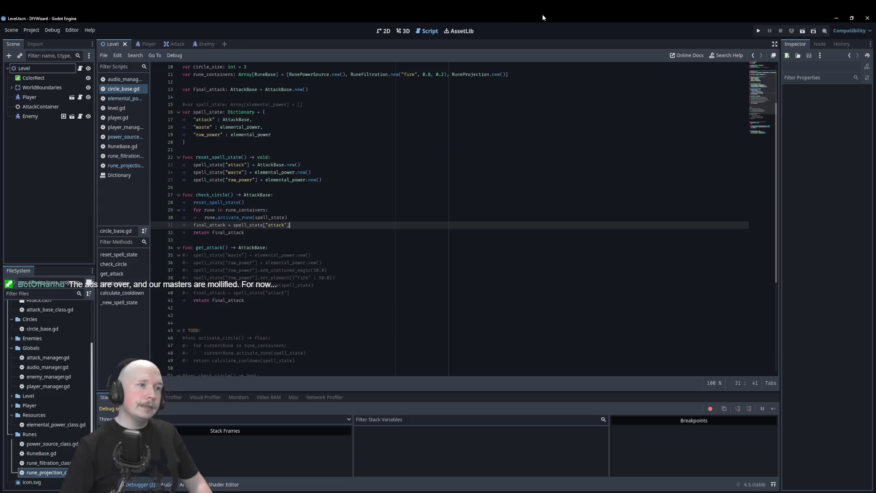
- Scroll circle_base.gd up to its top, showing the rune_containers definition
{"action": "scroll", "coordinate": [394, 254], "scroll_direction": "up", "scroll_amount": 3}
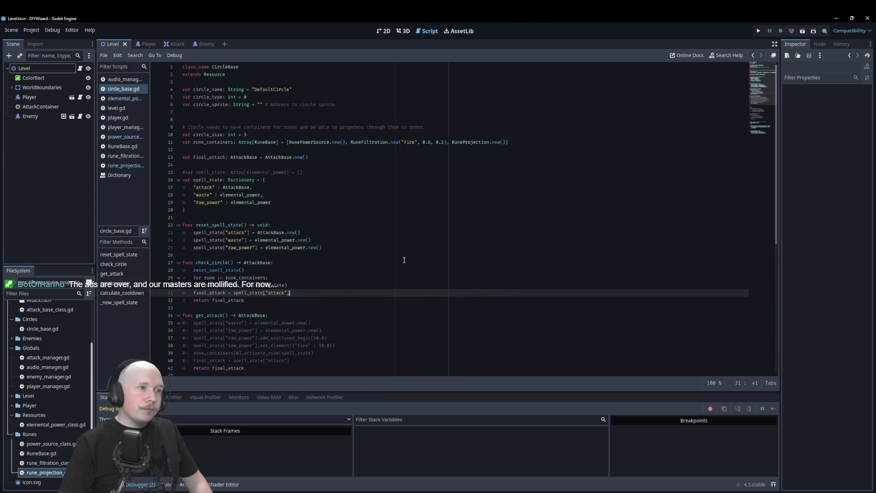
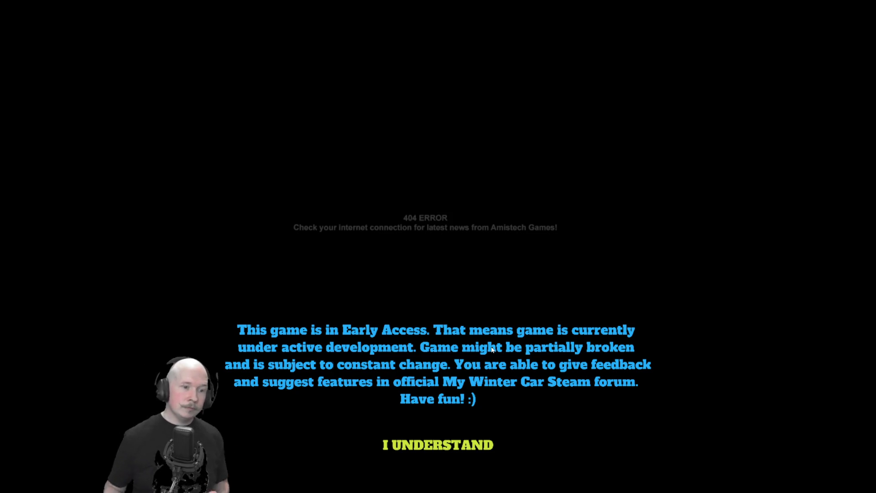
- Dismiss the Early Access notice and continue the saved game
{"action": "left_click", "coordinate": [447, 445]}
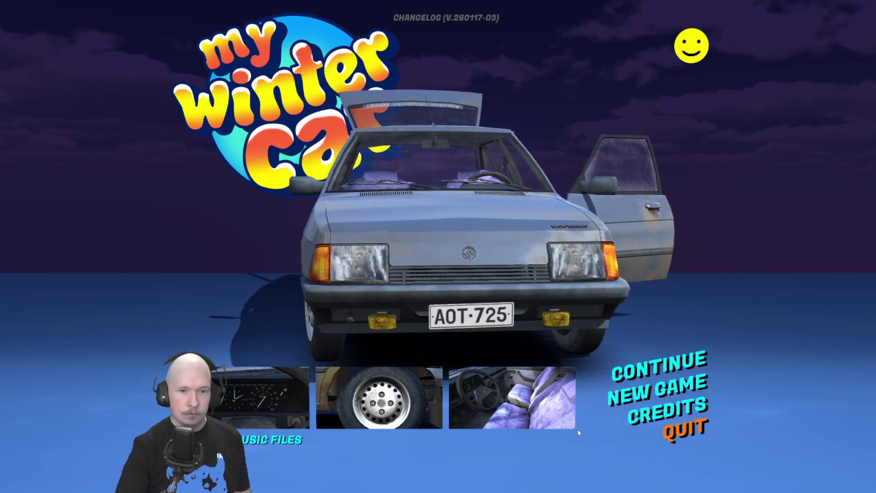
{"action": "left_click", "coordinate": [629, 368]}
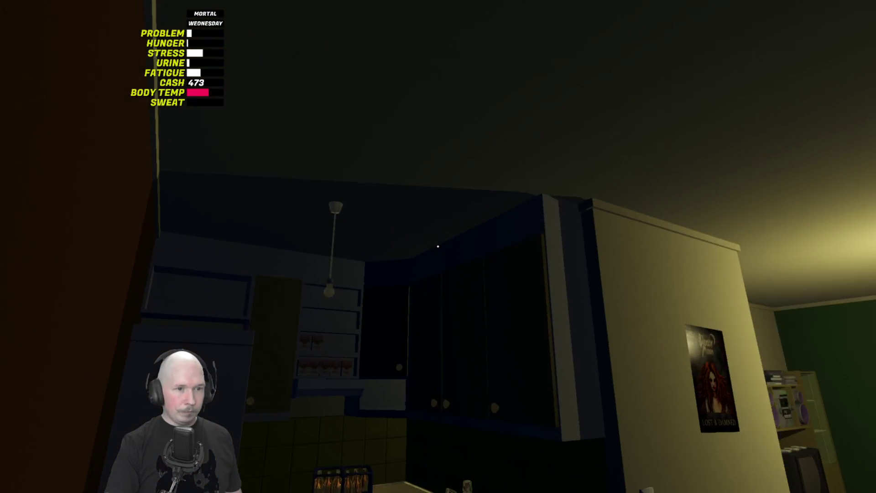
- Walk through the living room, picking up the meal box from the floor on the way
{"action": "key", "text": "w"}
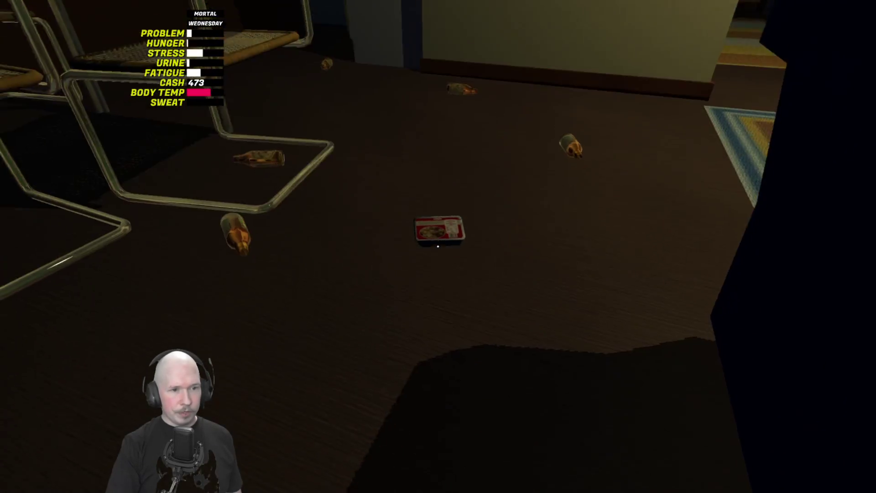
{"action": "left_click", "coordinate": [438, 247]}
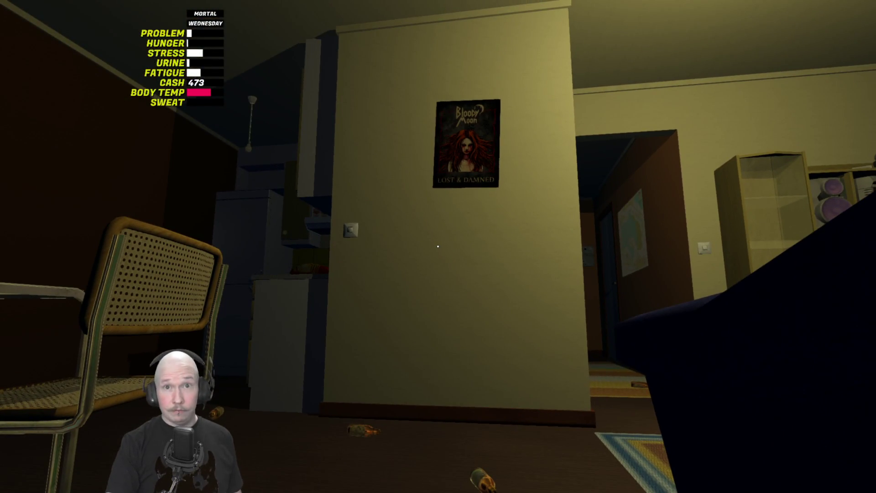
{"action": "key", "text": "w"}
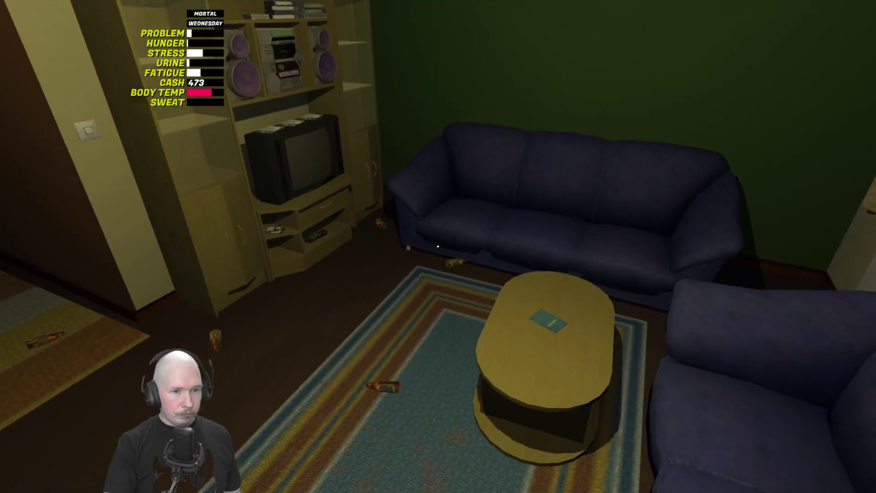
{"action": "key", "text": "w"}
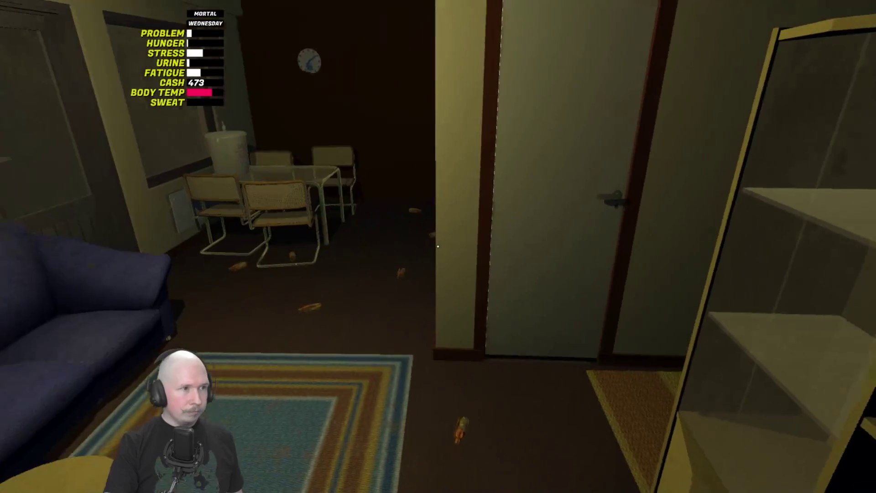
- Check the time on the wristwatch, visit the bedroom window, and return down the hallway to the wall map
{"action": "key", "text": "t"}
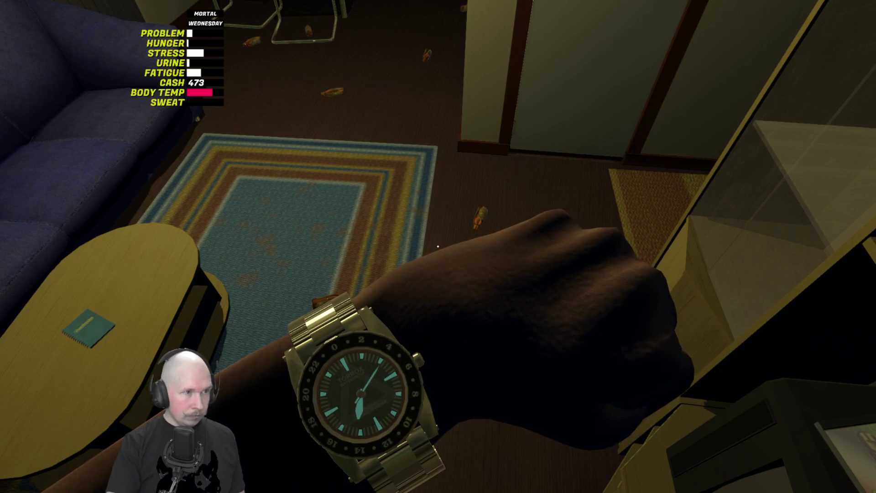
{"action": "key", "text": "t"}
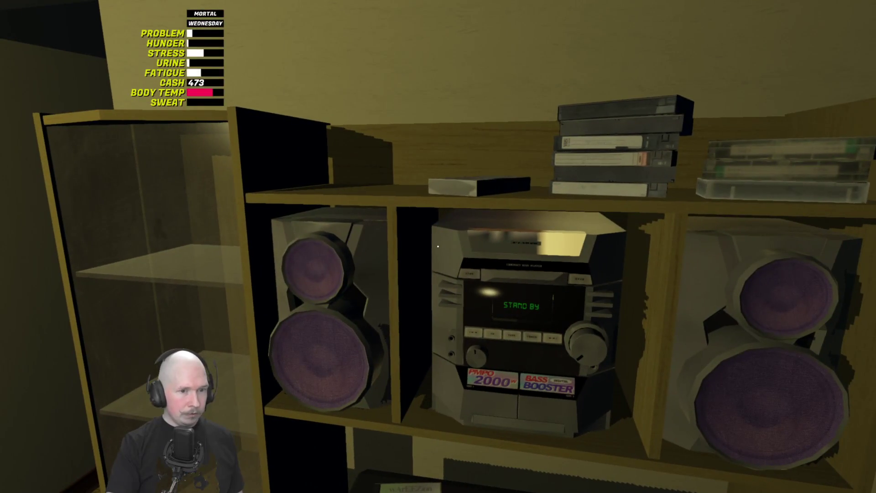
{"action": "key", "text": "w"}
{"action": "key", "text": "w"}
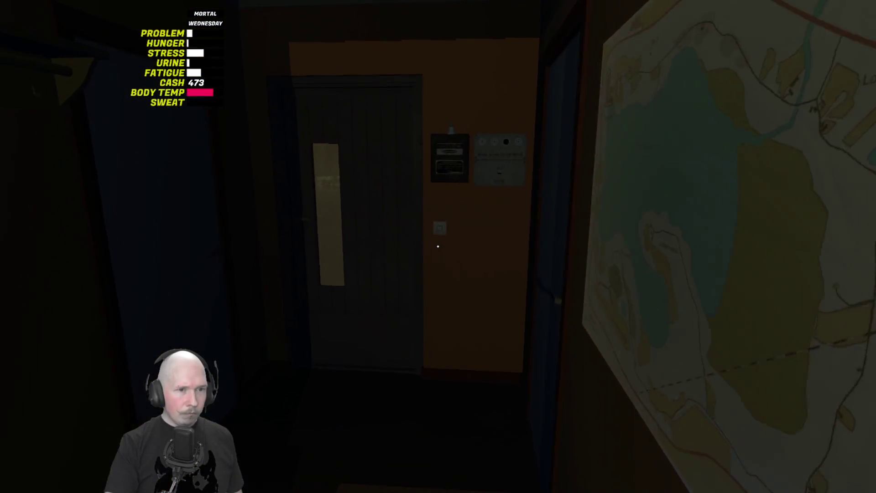
{"action": "key", "text": "w"}
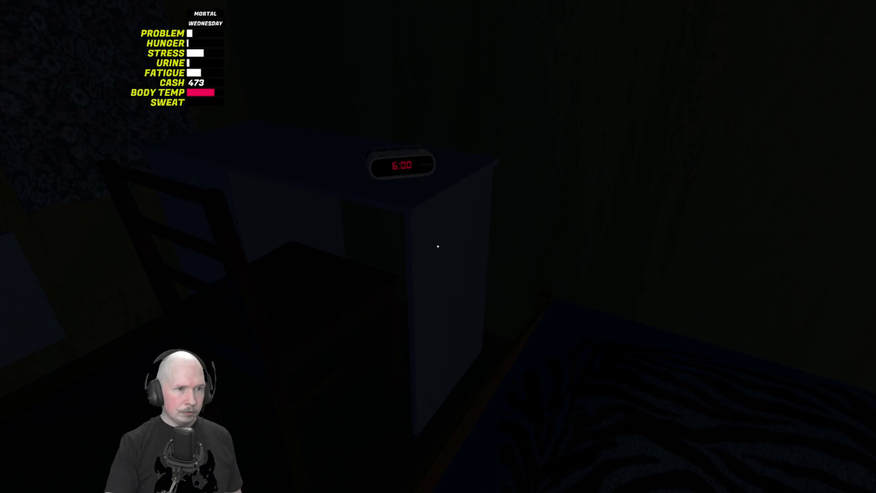
{"action": "key", "text": "w"}
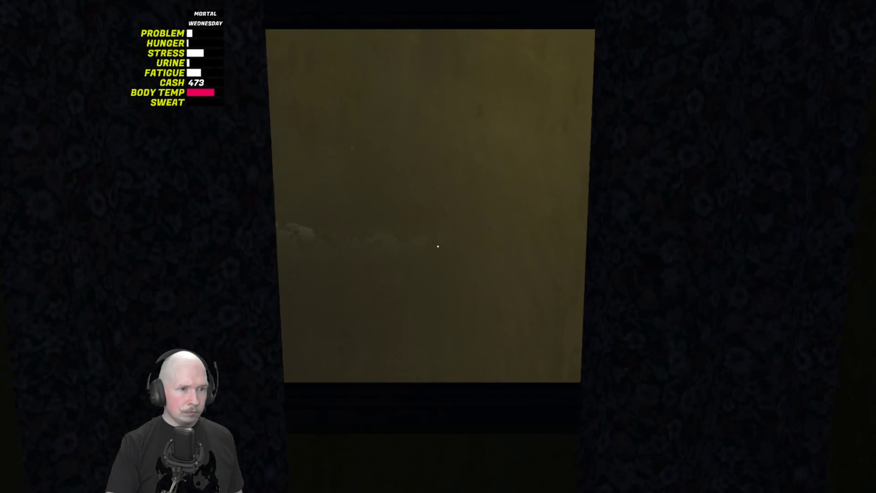
{"action": "left_click", "coordinate": [438, 246]}
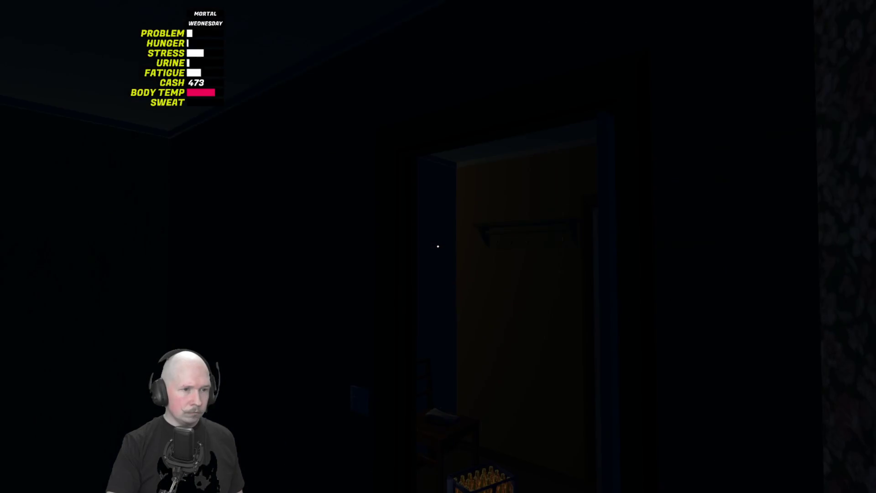
{"action": "key", "text": "w"}
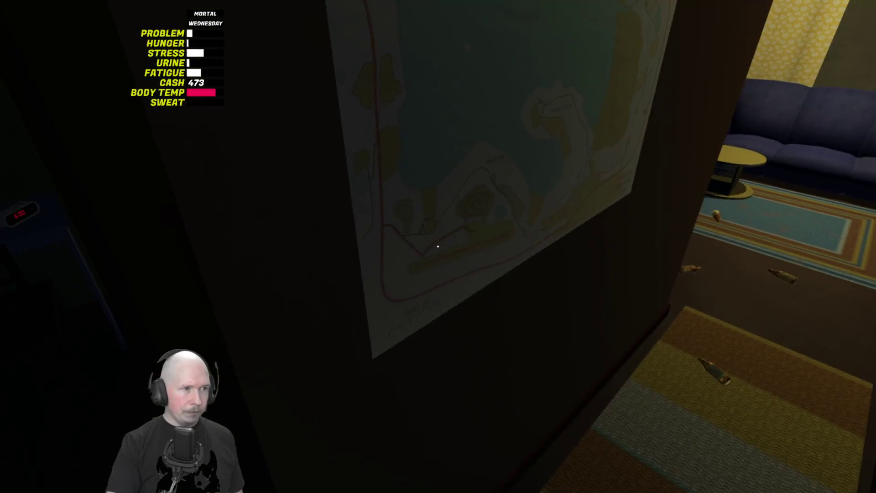
{"action": "mouse_move", "coordinate": [437, 246]}
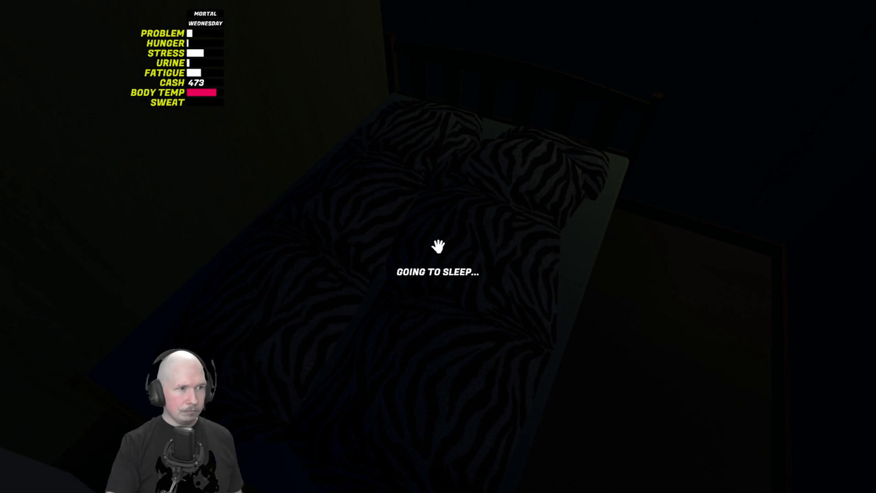
- Sleep on the zebra-print bed, then check the wristwatch after waking
{"action": "key", "text": "w"}
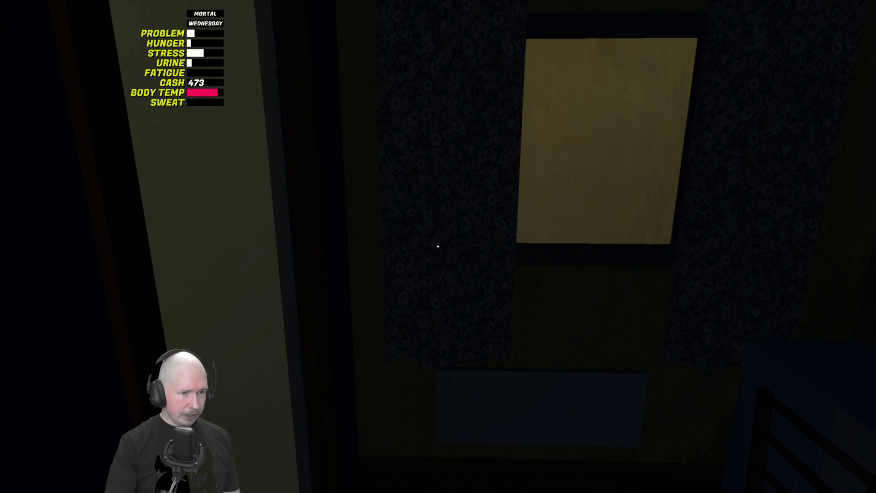
{"action": "middle_click", "coordinate": [438, 247]}
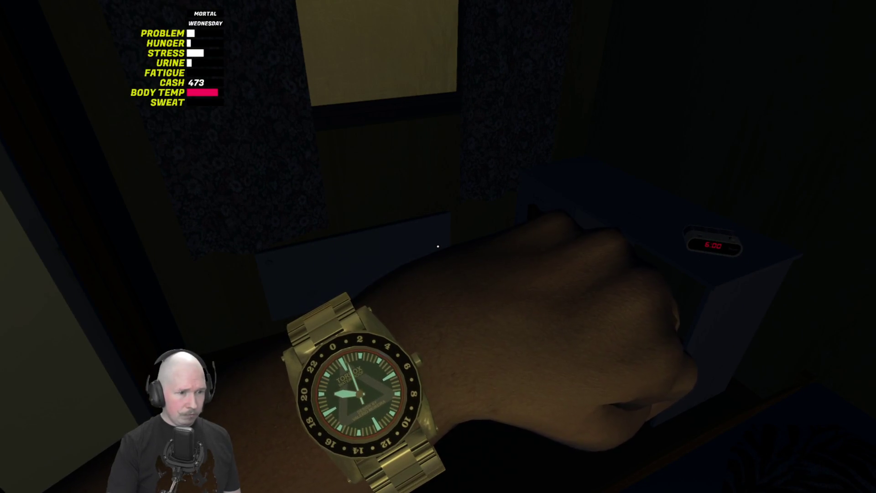
{"action": "middle_click", "coordinate": [438, 246]}
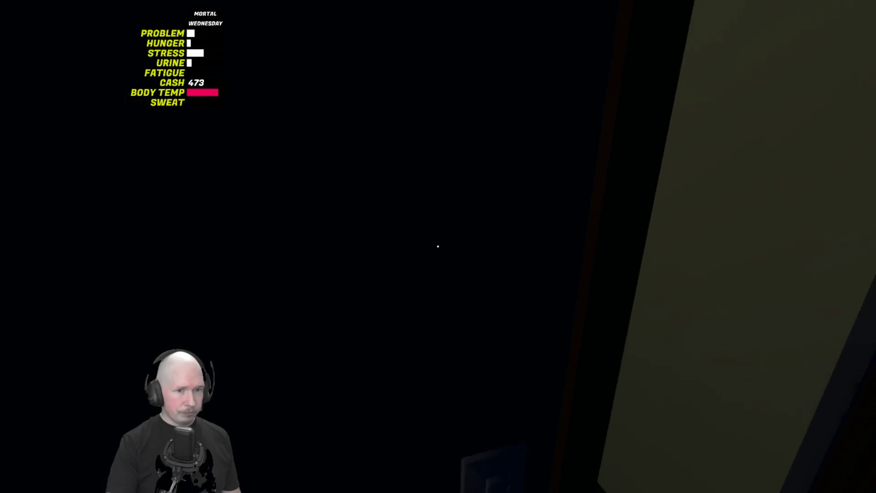
- Walk past the TV cabinet into the kitchen, then return to the hallway
{"action": "key", "text": "w"}
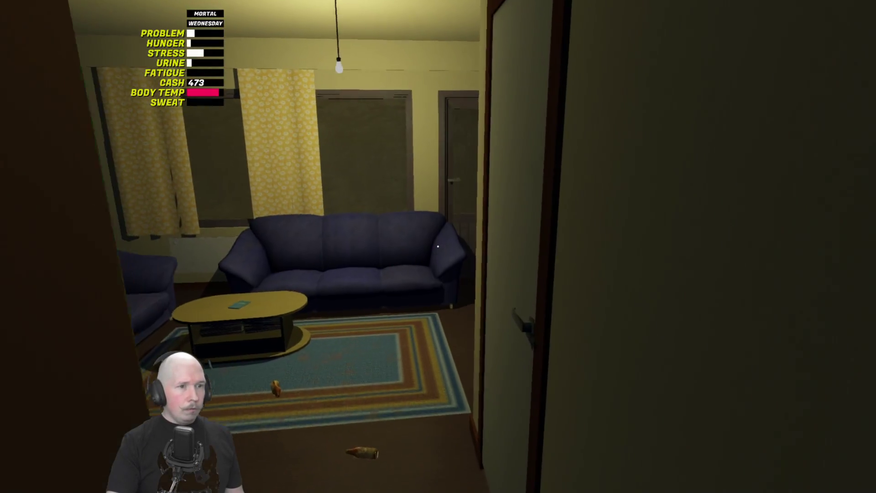
{"action": "key", "text": "w"}
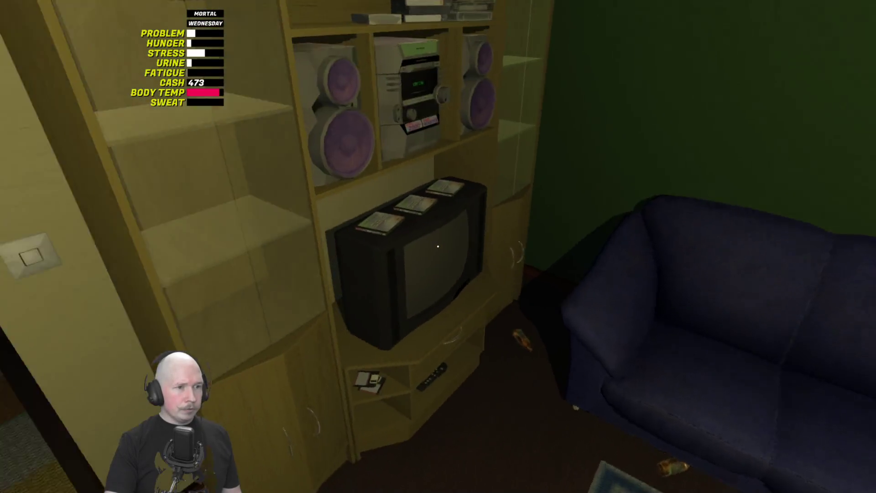
{"action": "key", "text": "w"}
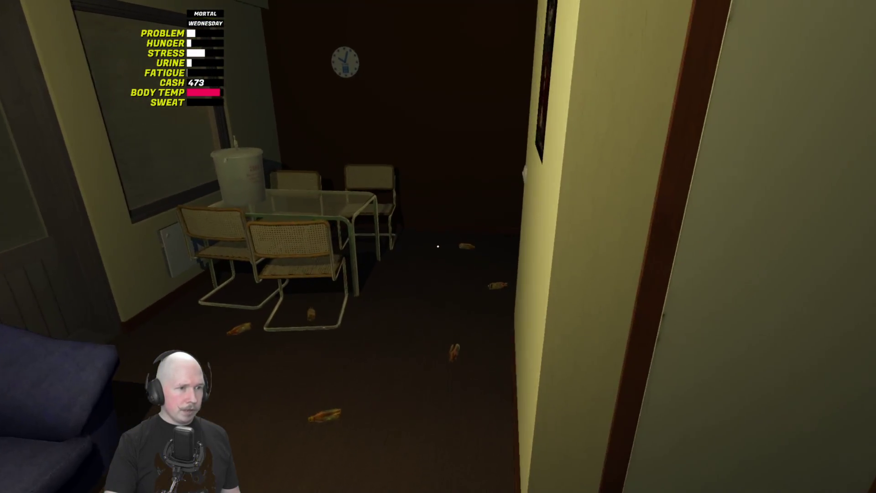
{"action": "key", "text": "w"}
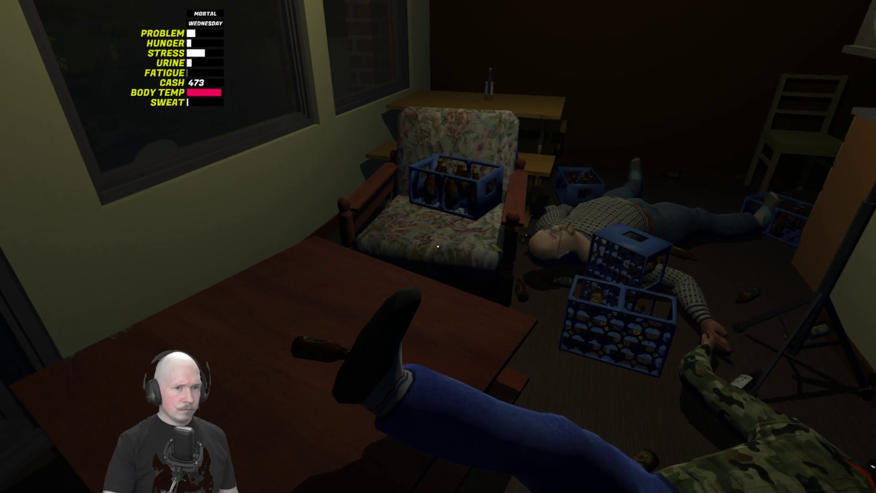
{"action": "mouse_move", "coordinate": [437, 246]}
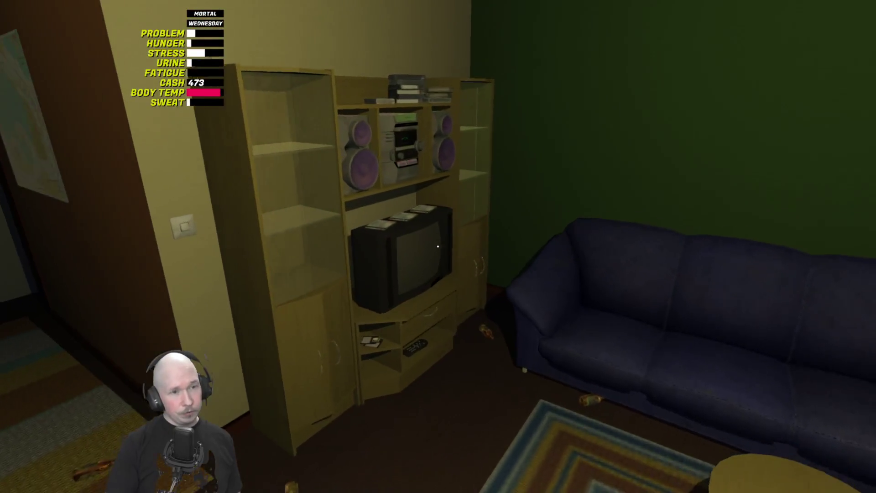
{"action": "key", "text": "w"}
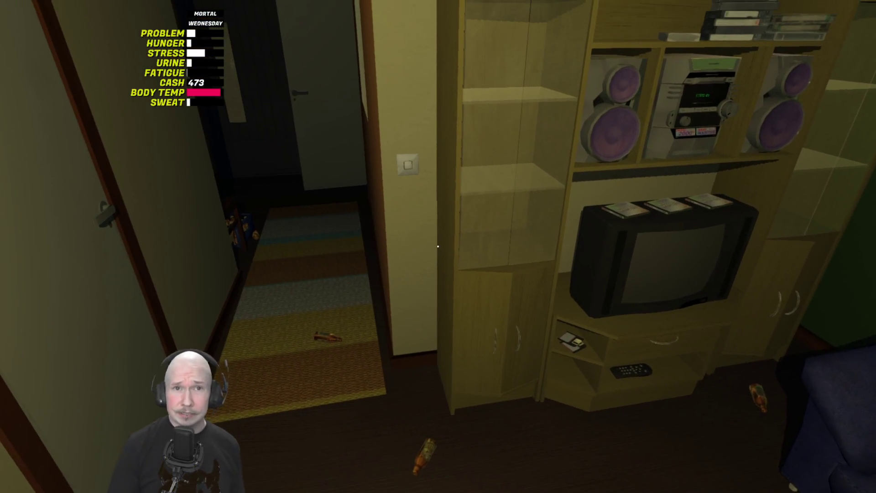
{"action": "key", "text": "w"}
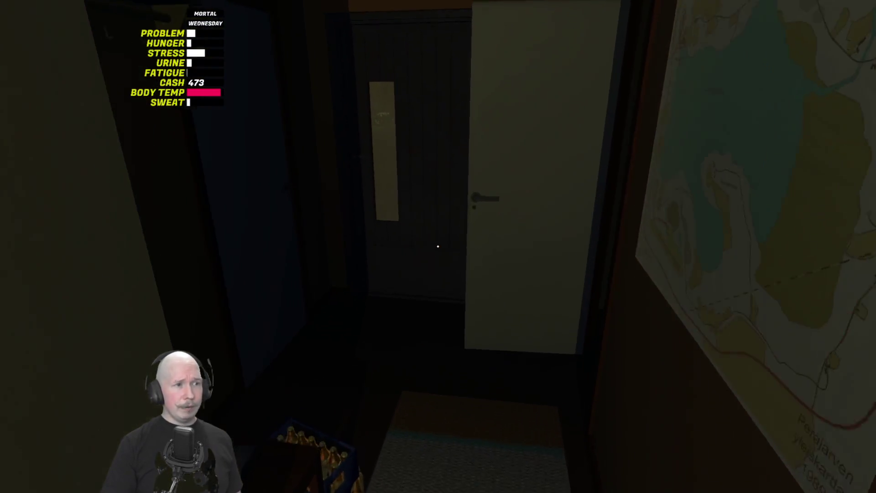
- Step back from the wall map, open the door, and walk past the thermometer out to the parked car
{"action": "key", "text": "w"}
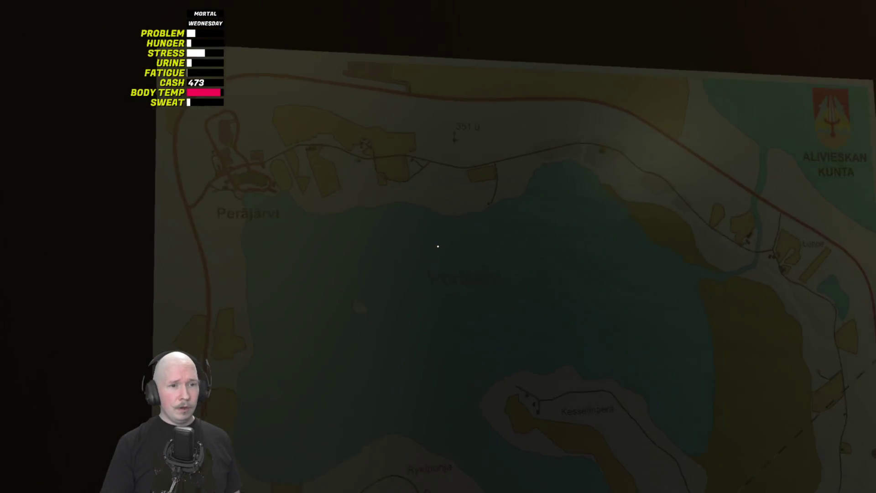
{"action": "key", "text": "s"}
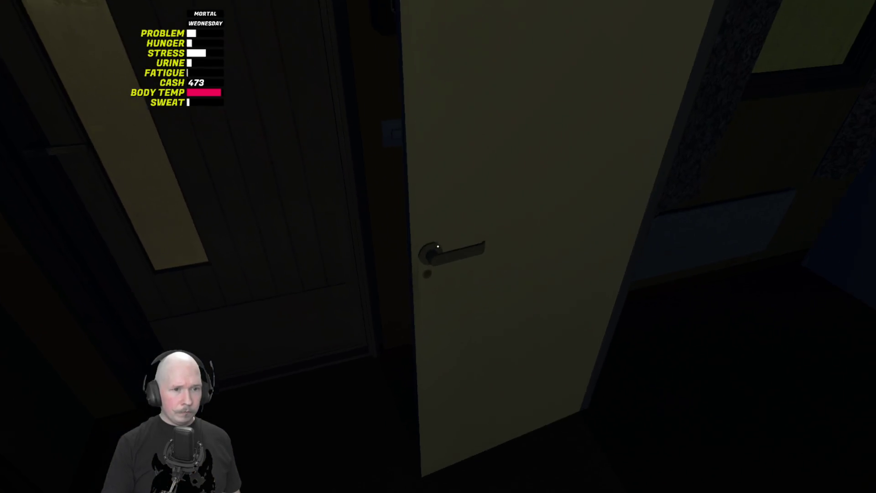
{"action": "left_click", "coordinate": [437, 247]}
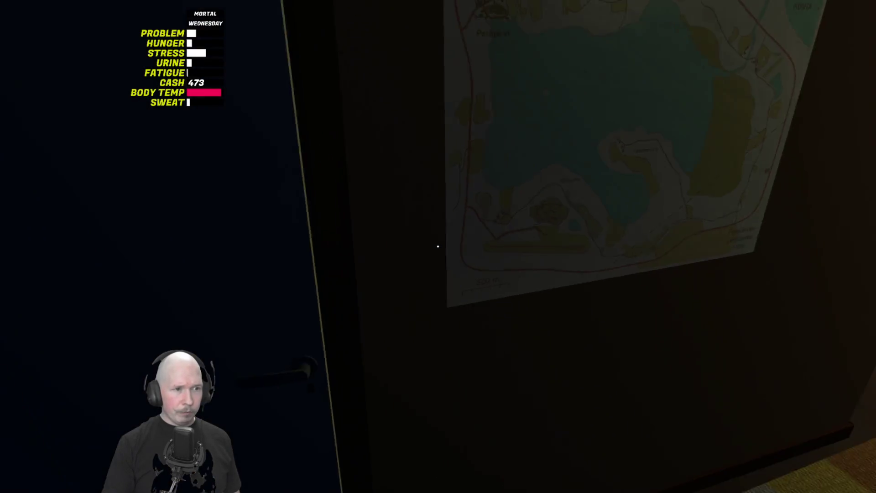
{"action": "key", "text": "w"}
{"action": "key", "text": "w"}
{"action": "mouse_move", "coordinate": [438, 246]}
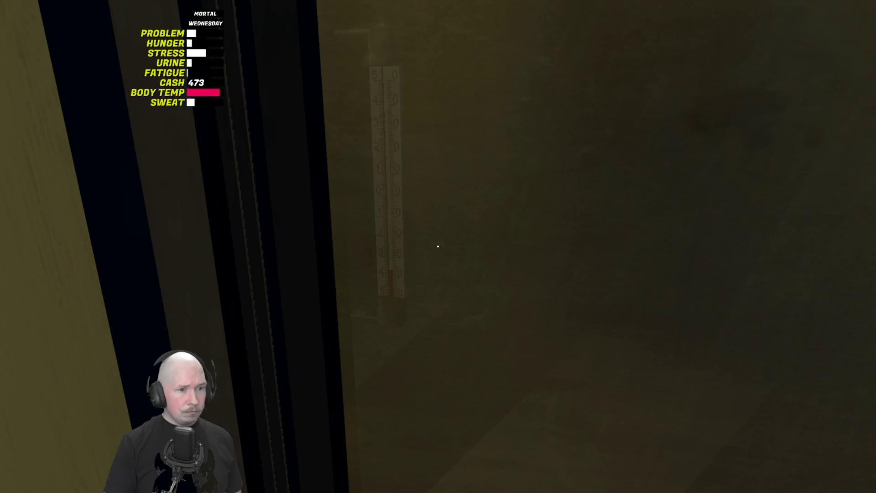
{"action": "key", "text": "w"}
{"action": "key", "text": "w"}
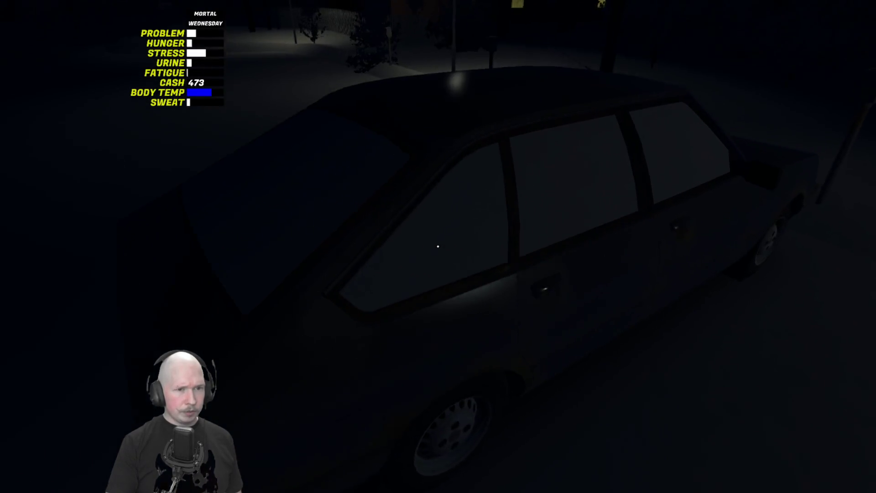
{"action": "key", "text": "Return"}
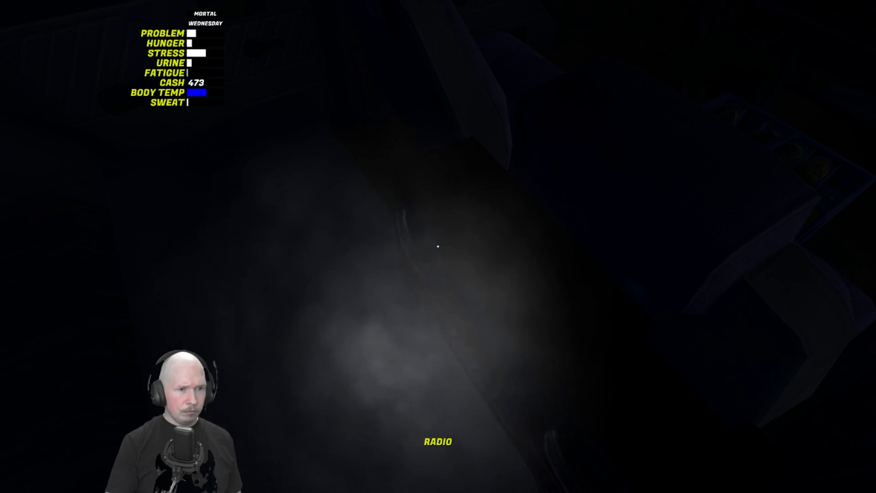
- Get into the driver's seat, take a beer from the case, then open the door and step out
{"action": "key", "text": "Return"}
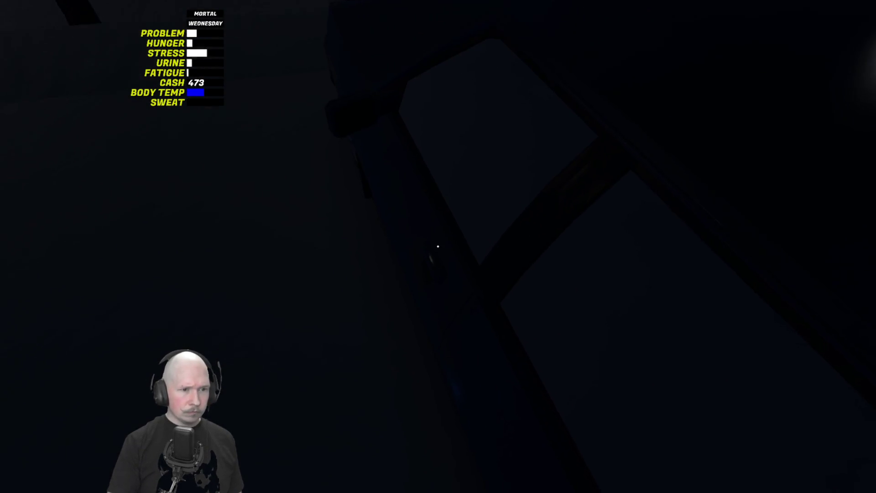
{"action": "key", "text": "Return"}
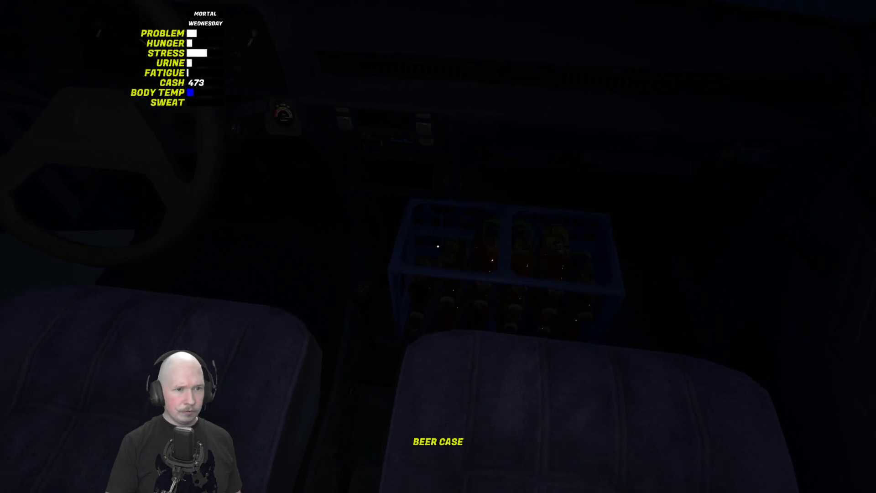
{"action": "key", "text": "f"}
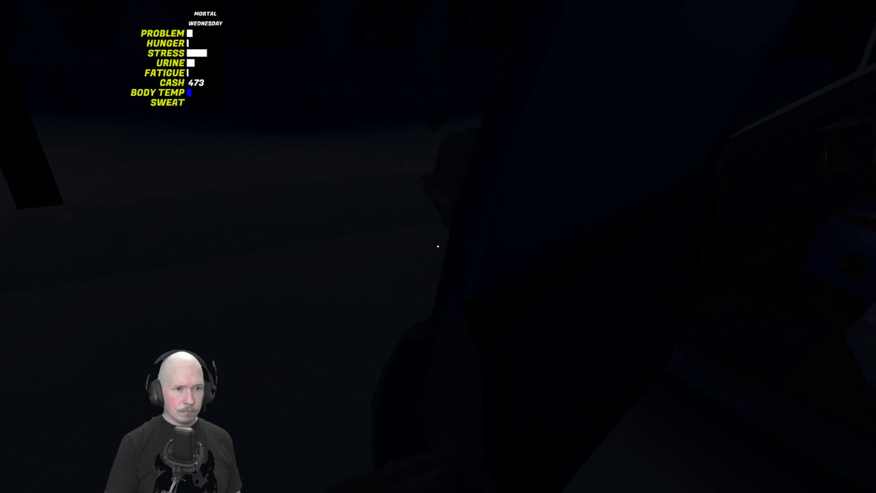
{"action": "left_click", "coordinate": [438, 246]}
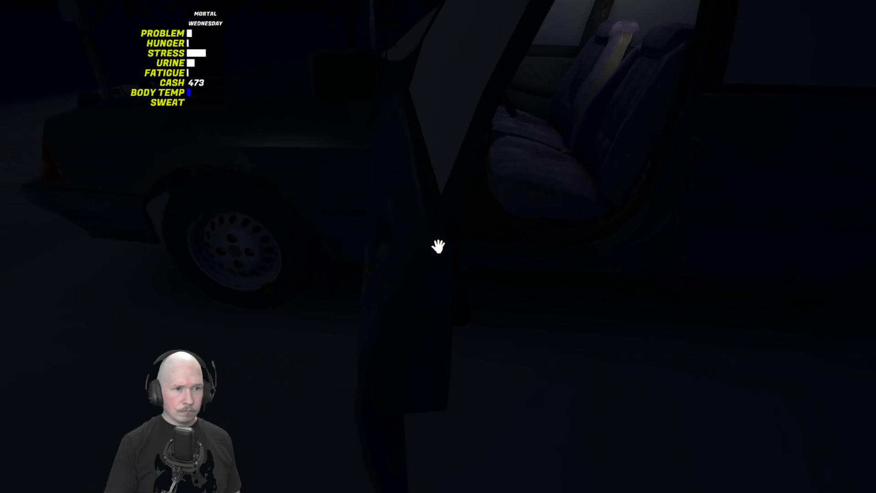
{"action": "key", "text": "w"}
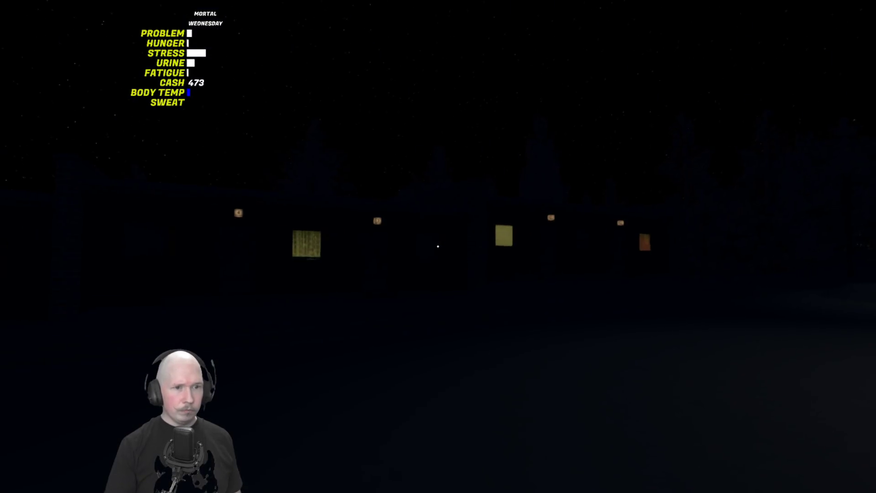
- Walk along the snowy road to the mailboxes, then open and close the mailbox
{"action": "key", "text": "w"}
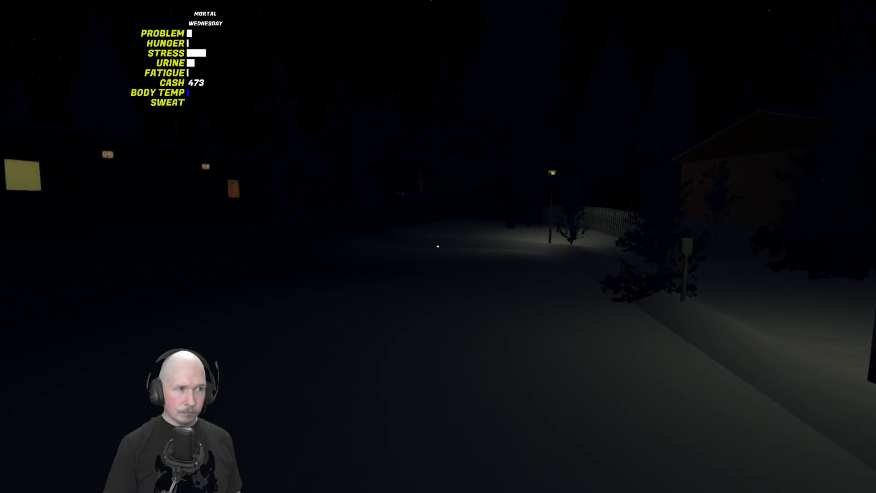
{"action": "key", "text": "w"}
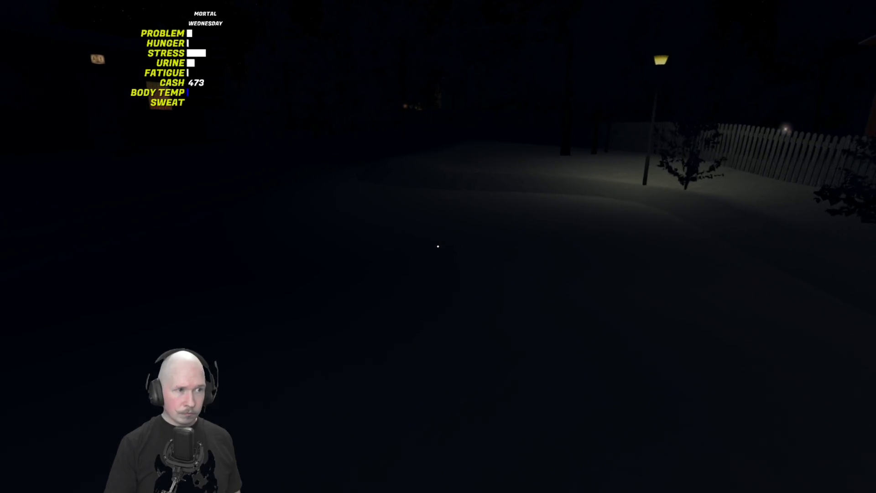
{"action": "key", "text": "w"}
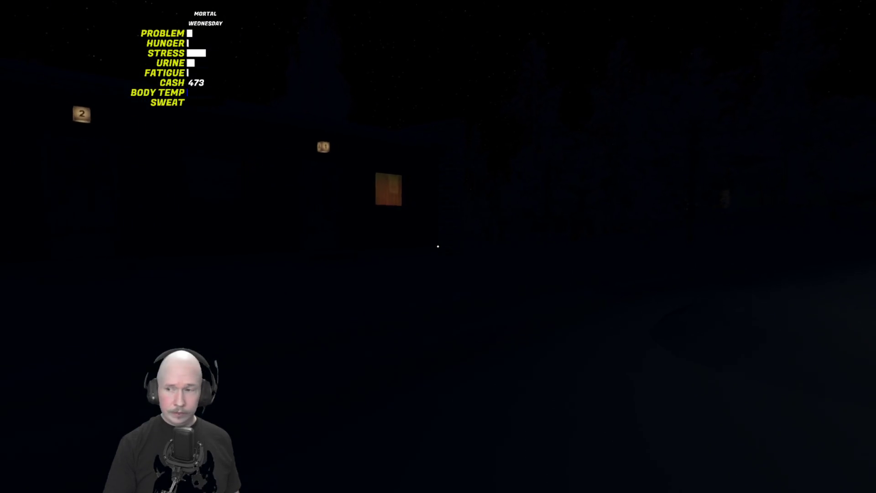
{"action": "key", "text": "w"}
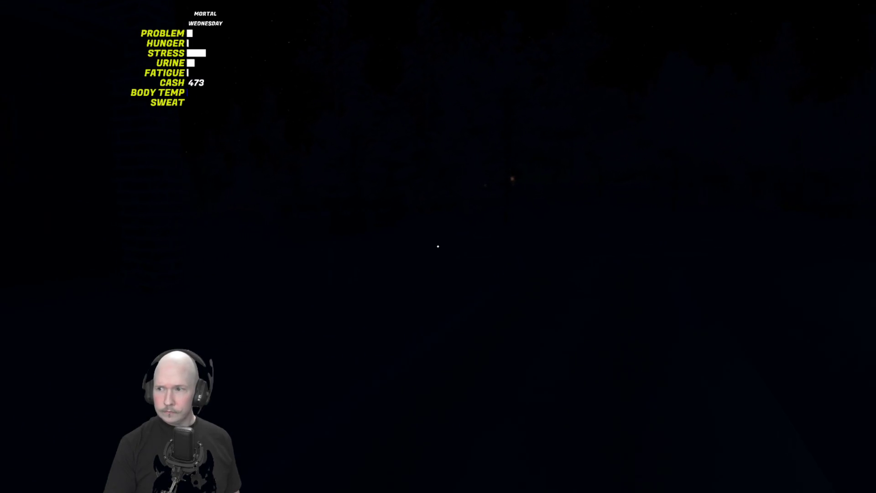
{"action": "key", "text": "w"}
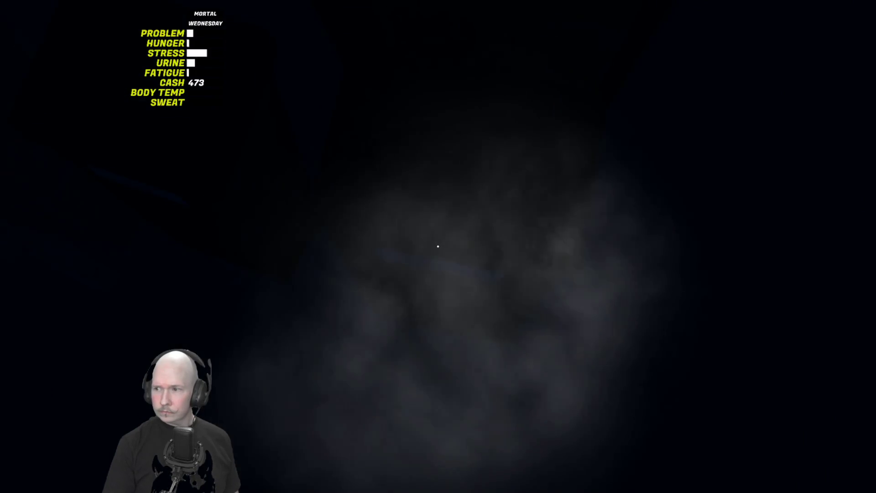
{"action": "left_click", "coordinate": [438, 247]}
{"action": "left_click", "coordinate": [438, 247]}
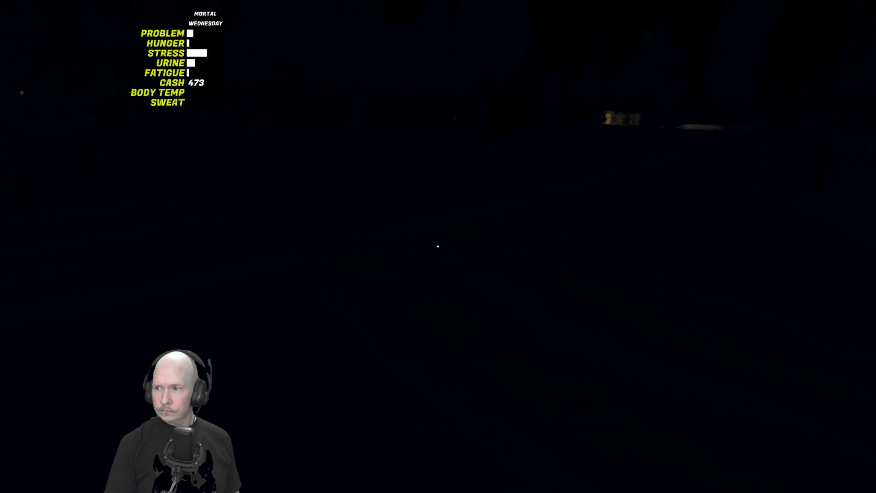
- Walk back along the street to the 6A entrance and open the apartment door
{"action": "key", "text": "w"}
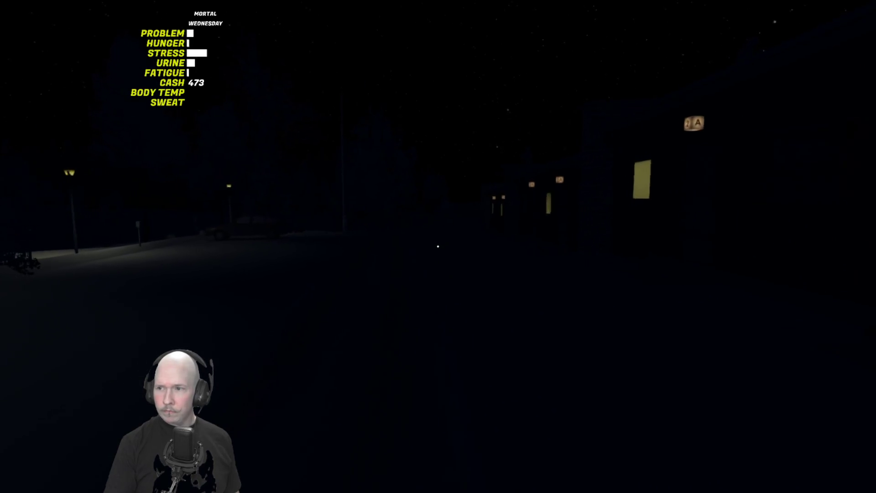
{"action": "key", "text": "w"}
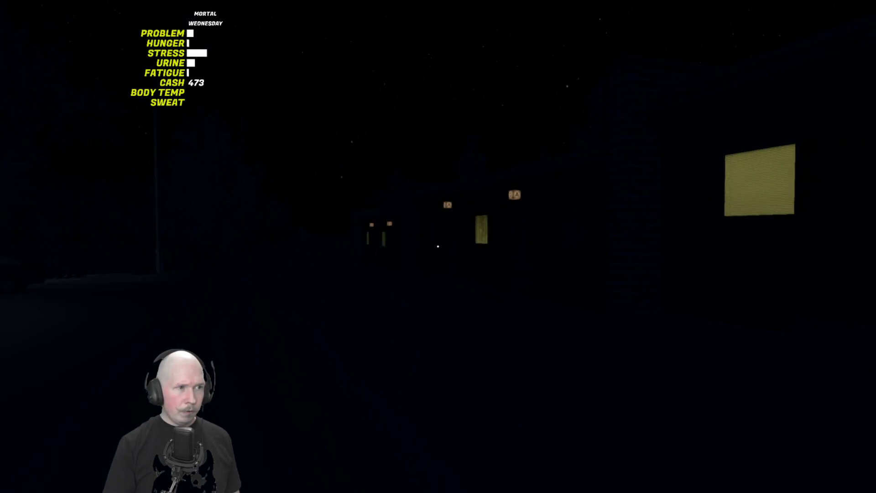
{"action": "key", "text": "w"}
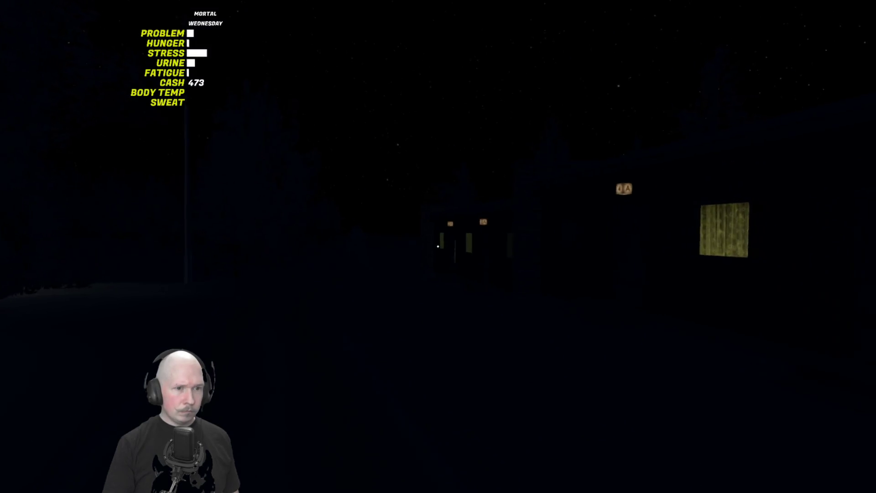
{"action": "key", "text": "w"}
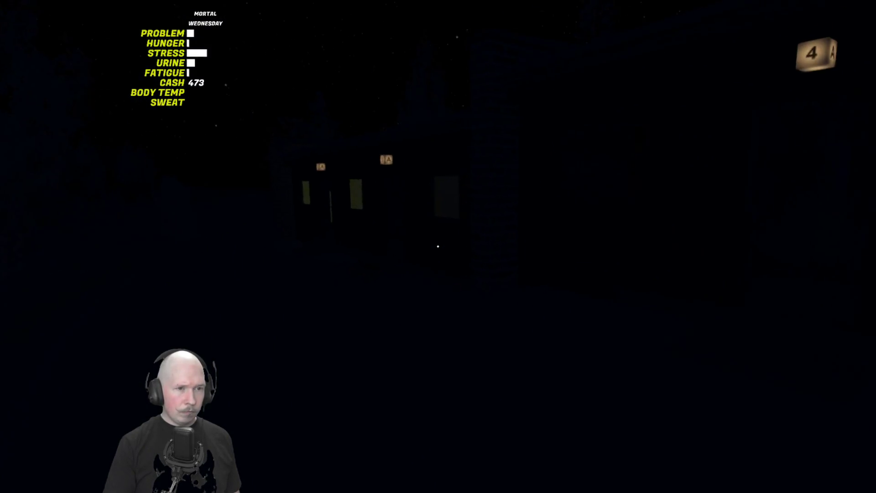
{"action": "key", "text": "w"}
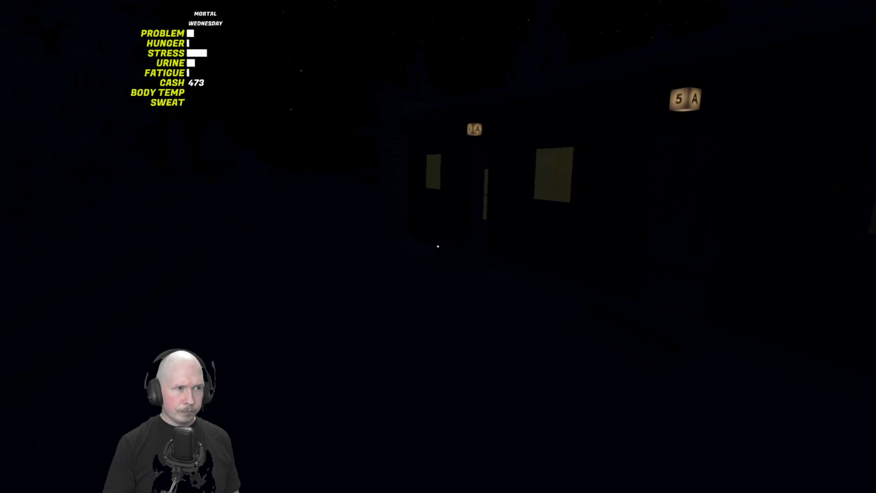
{"action": "key", "text": "w"}
{"action": "left_click", "coordinate": [438, 247]}
- Step outside and back in, then walk through the living room, kitchen sink area, and back past the TV shelf
{"action": "key", "text": "w"}
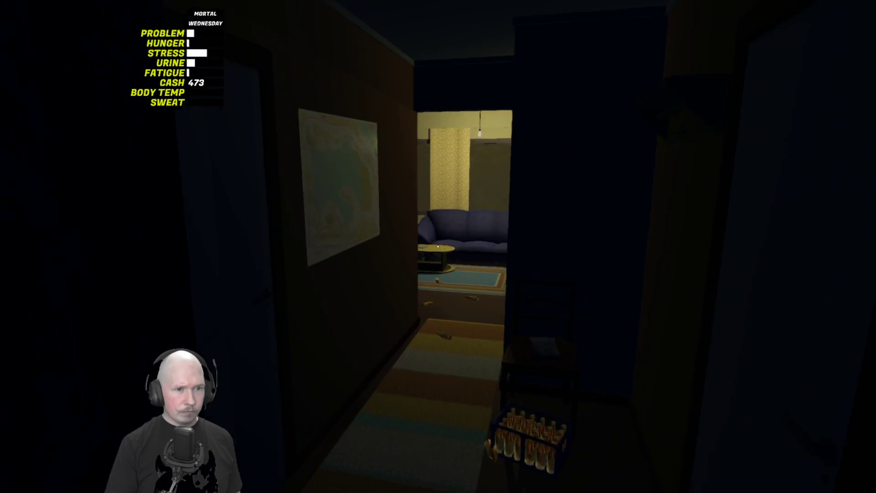
{"action": "key", "text": "w"}
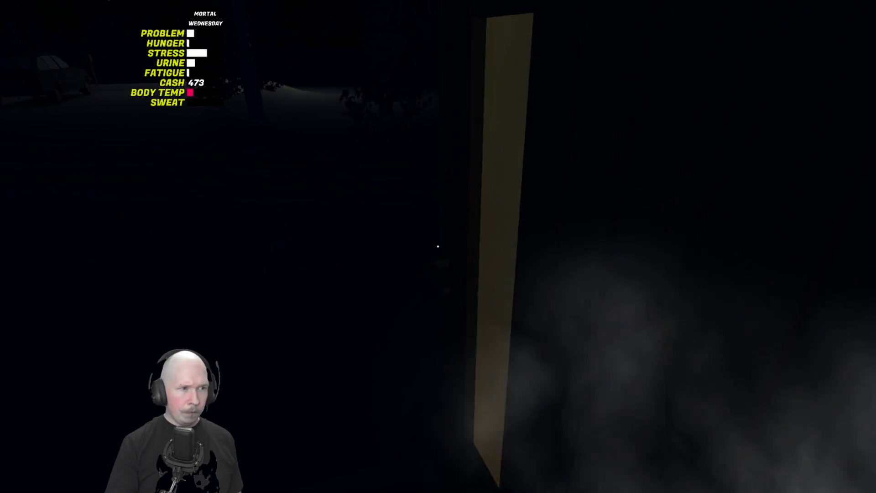
{"action": "key", "text": "w"}
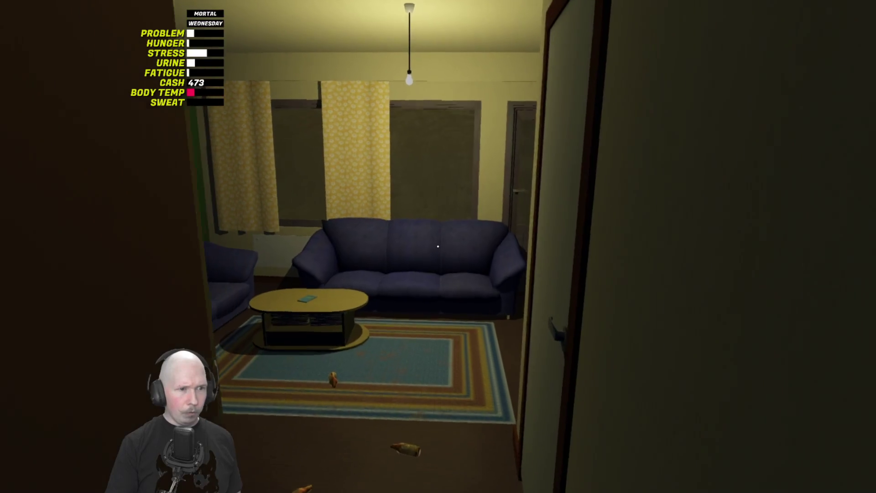
{"action": "key", "text": "w"}
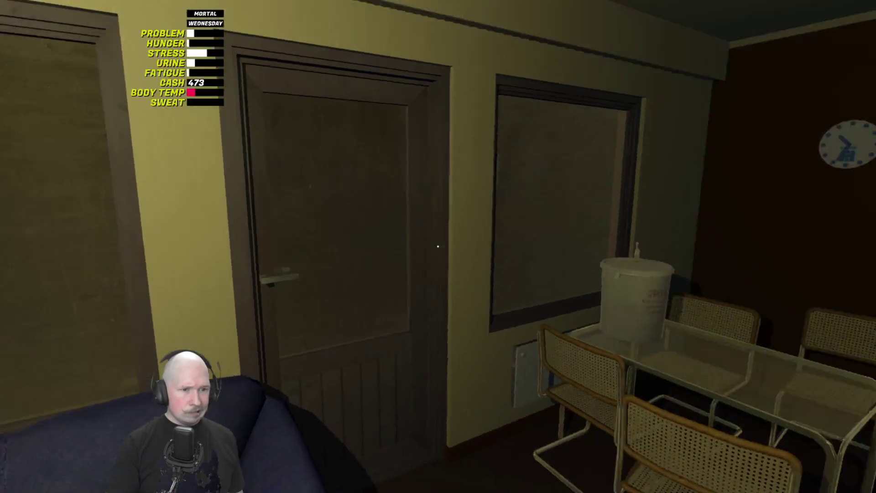
{"action": "key", "text": "w"}
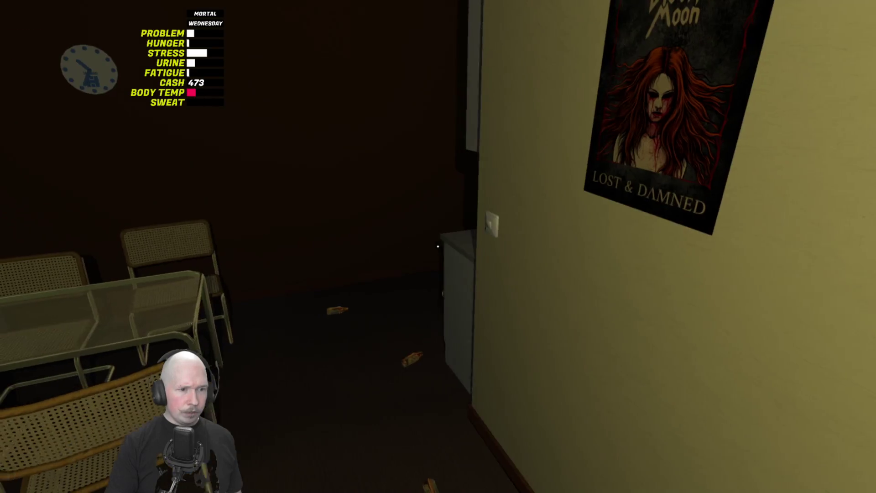
{"action": "key", "text": "w"}
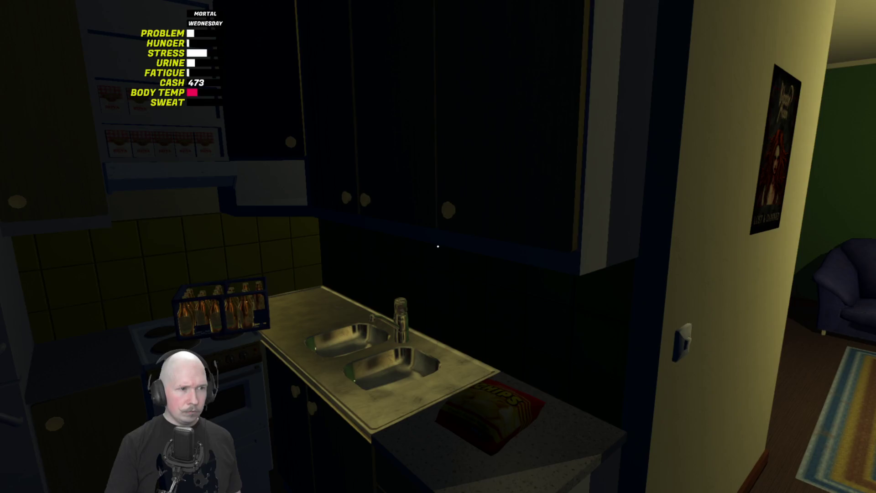
{"action": "key", "text": "w"}
{"action": "key", "text": "w"}
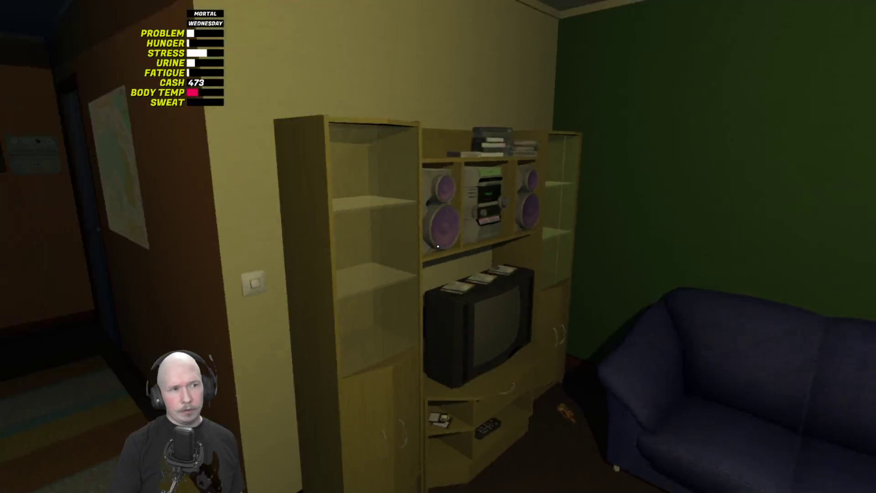
{"action": "key", "text": "w"}
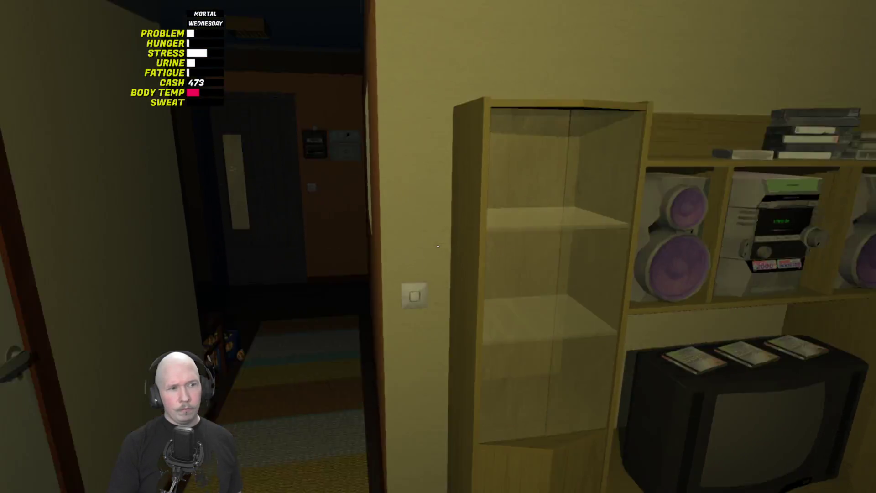
{"action": "key", "text": "w"}
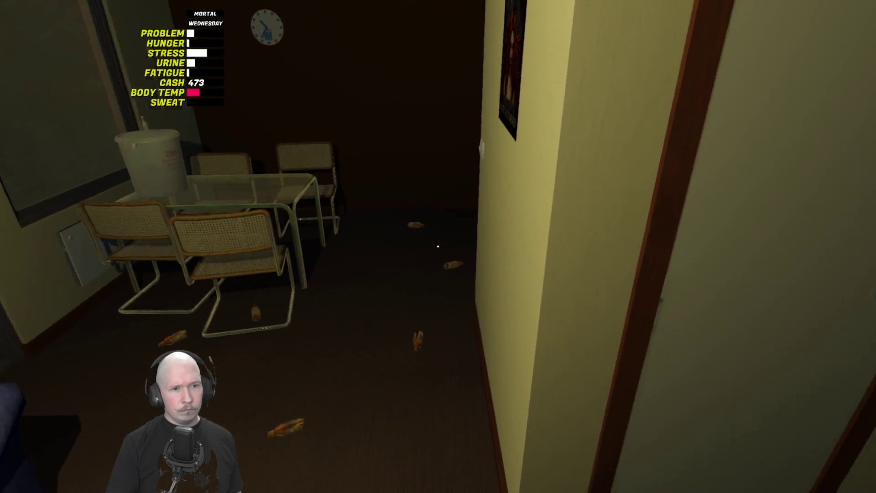
{"action": "key", "text": "w"}
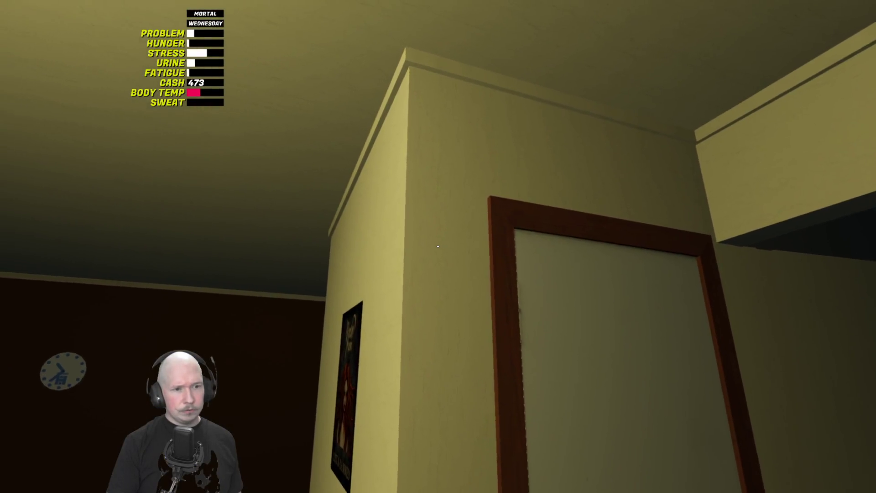
{"action": "key", "text": "a"}
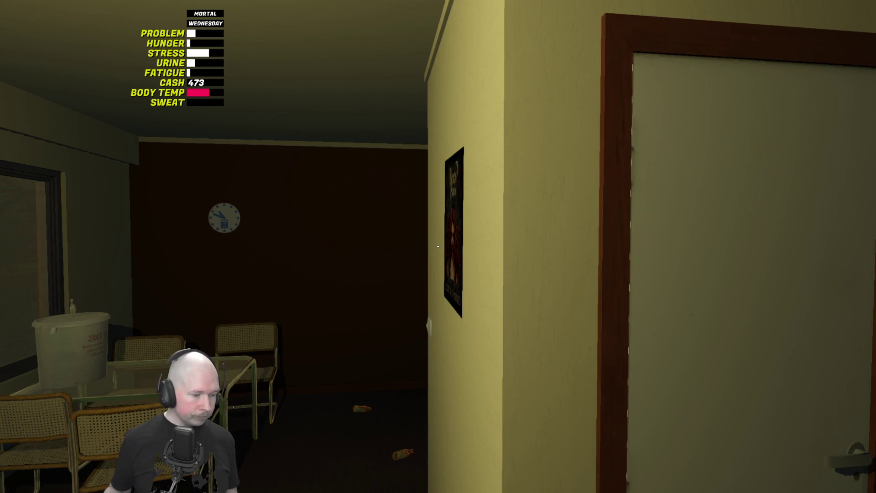
- Walk into the hallway, then pause the game with Esc to bring up the settings menu
{"action": "key", "text": "w"}
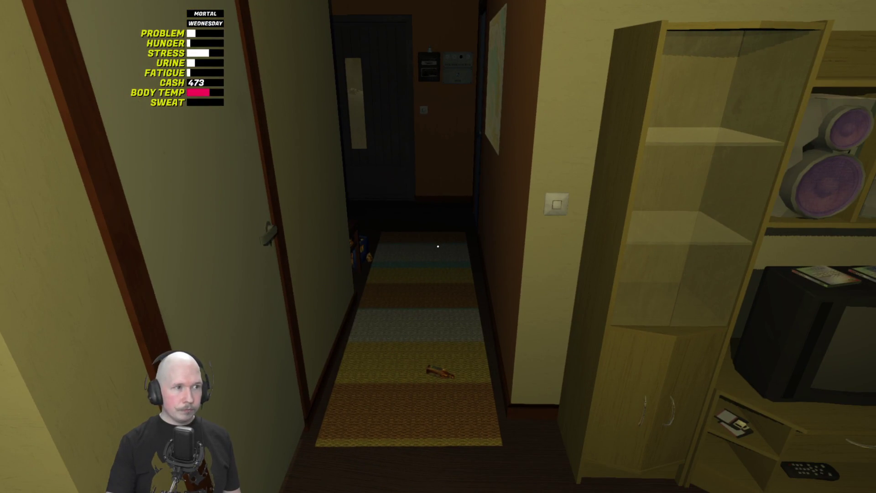
{"action": "mouse_move", "coordinate": [438, 247]}
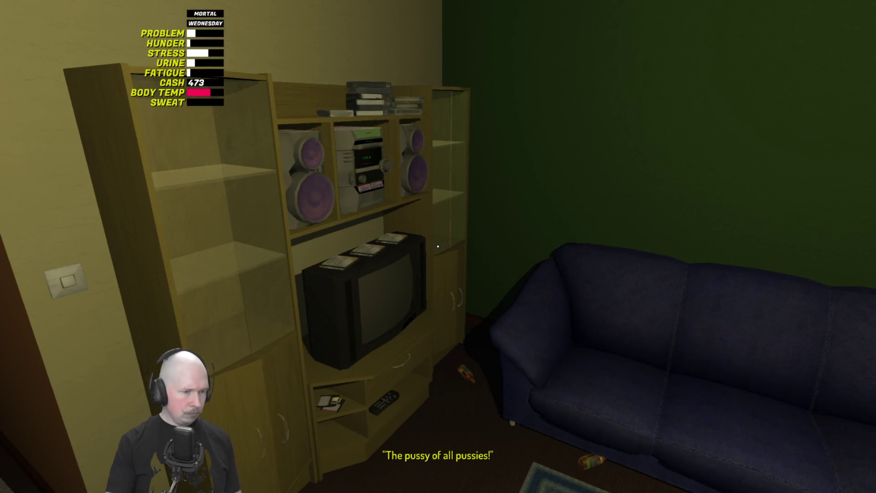
{"action": "key", "text": "Escape"}
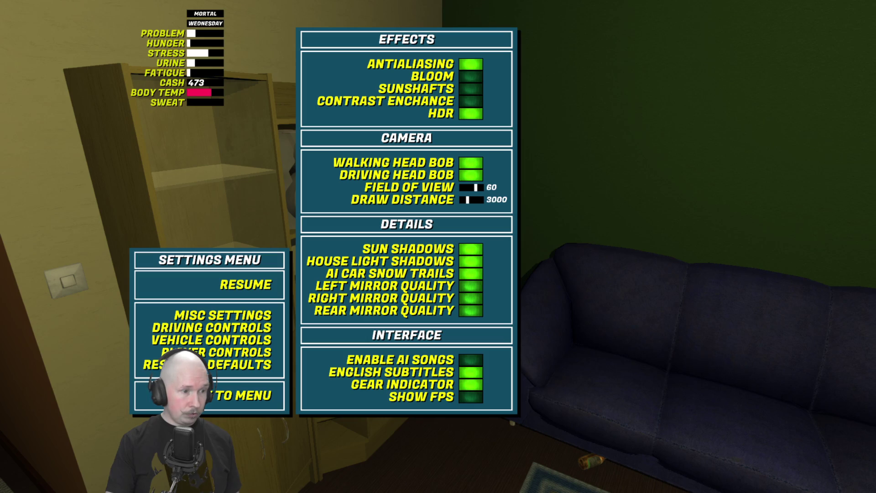
{"action": "left_click", "coordinate": [182, 352]}
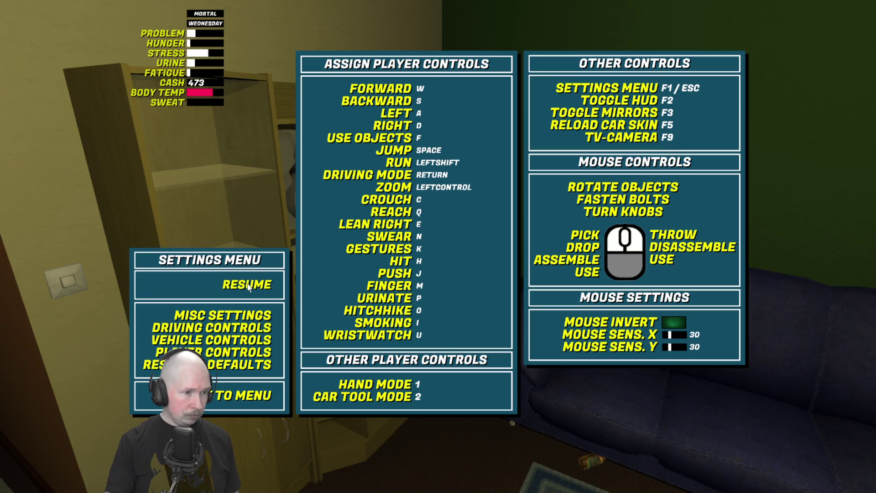
{"action": "left_click", "coordinate": [243, 316]}
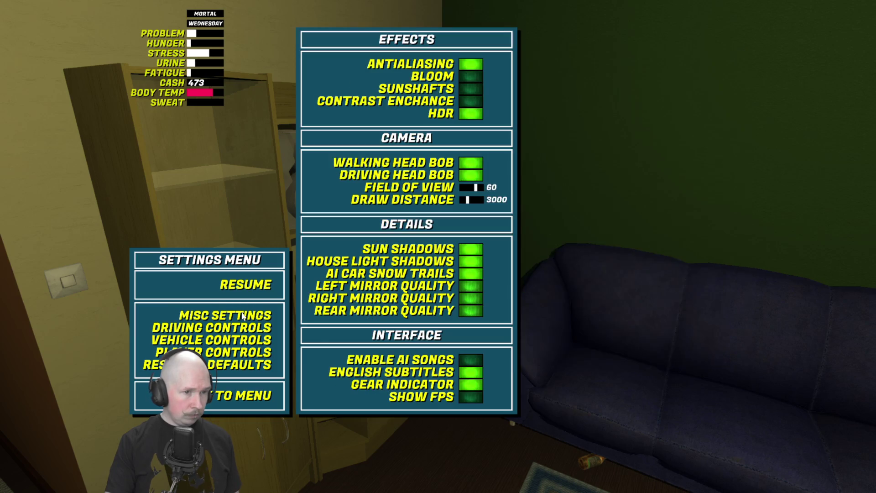